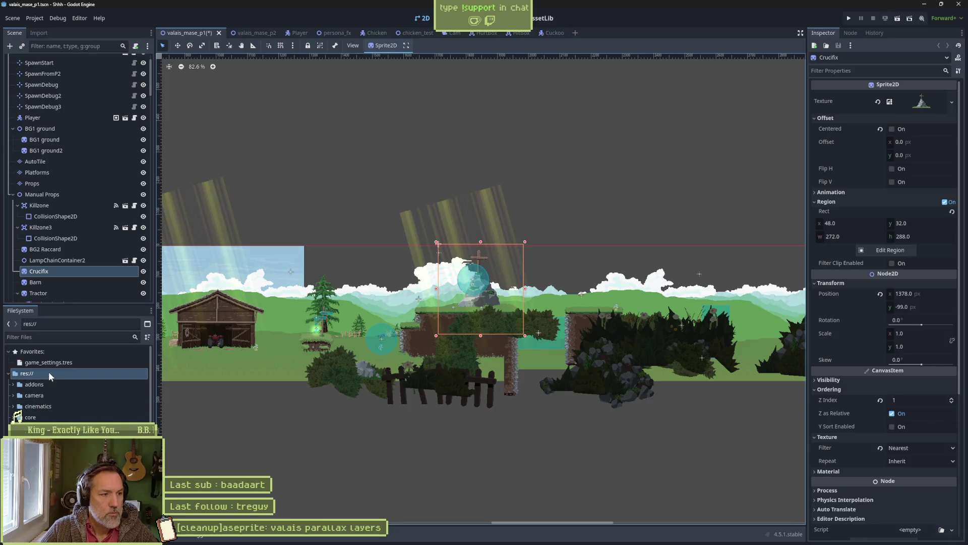
Expand and collapse the camera, cinematics and core folders to review their contents.
scroll(20, 417, up, 2)
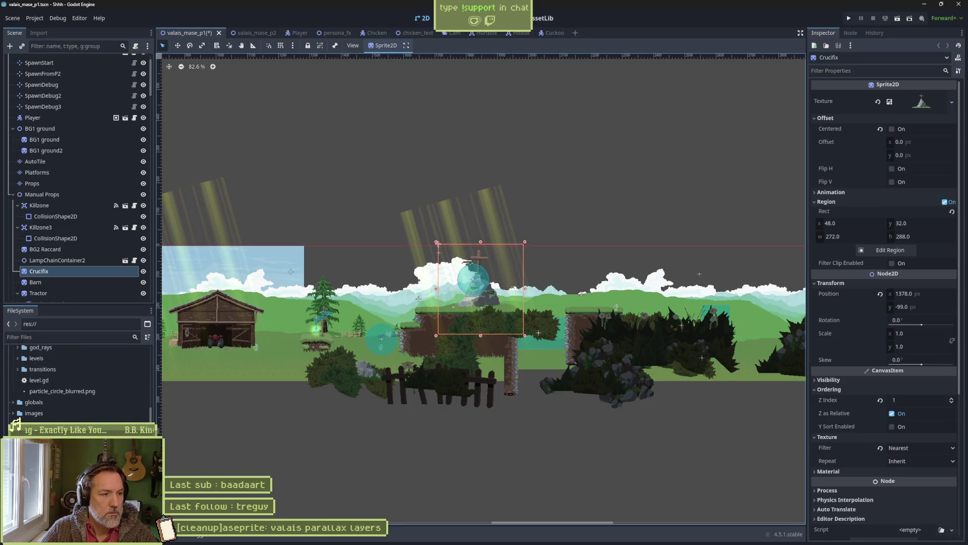
scroll(76, 383, up, 10)
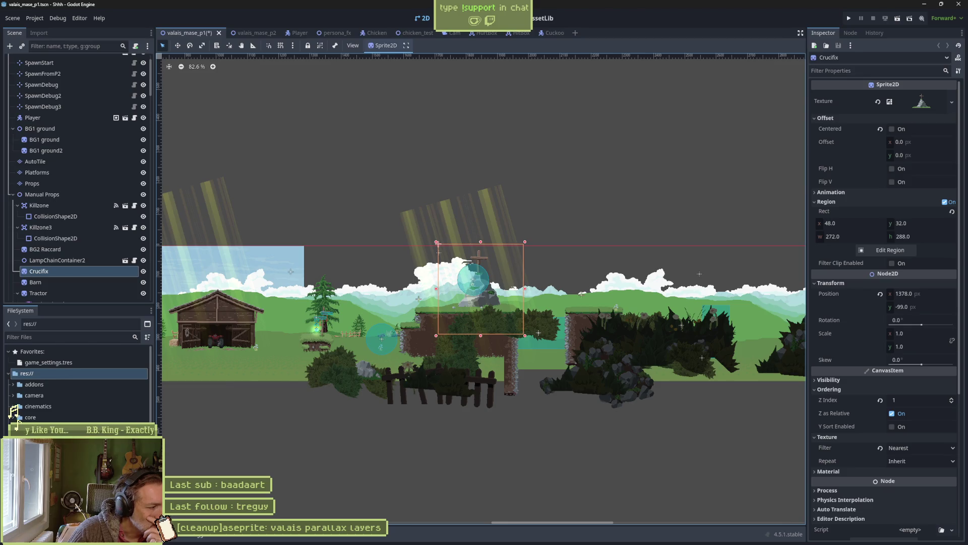
click(14, 396)
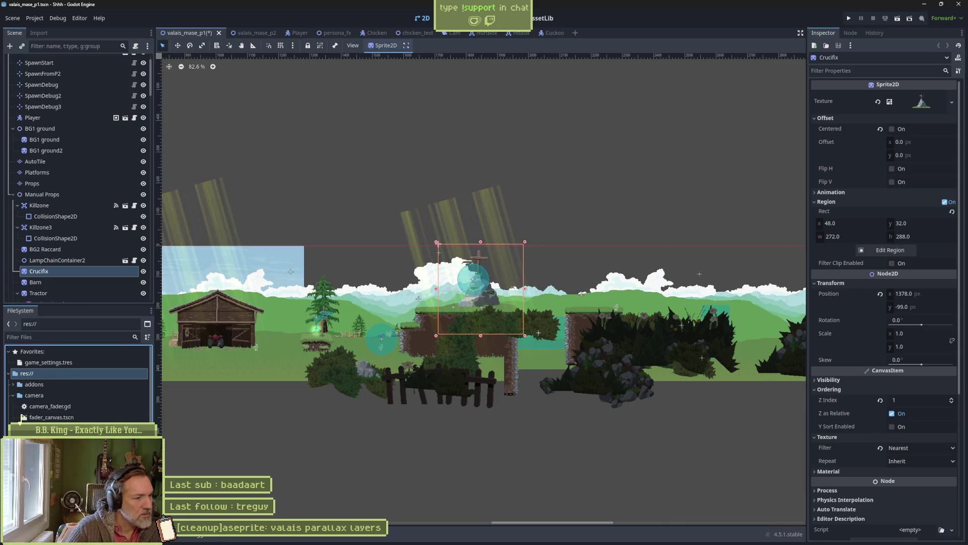
click(13, 395)
click(13, 407)
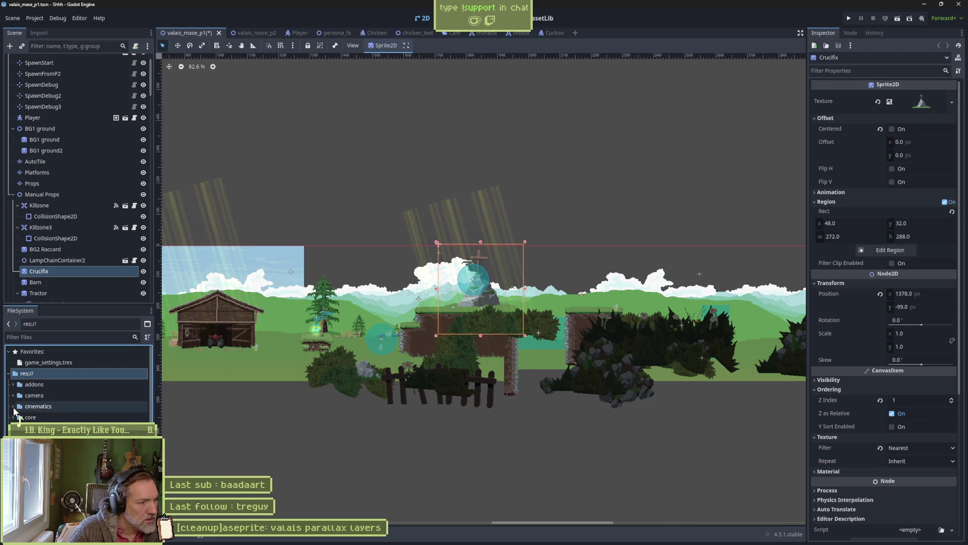
click(13, 407)
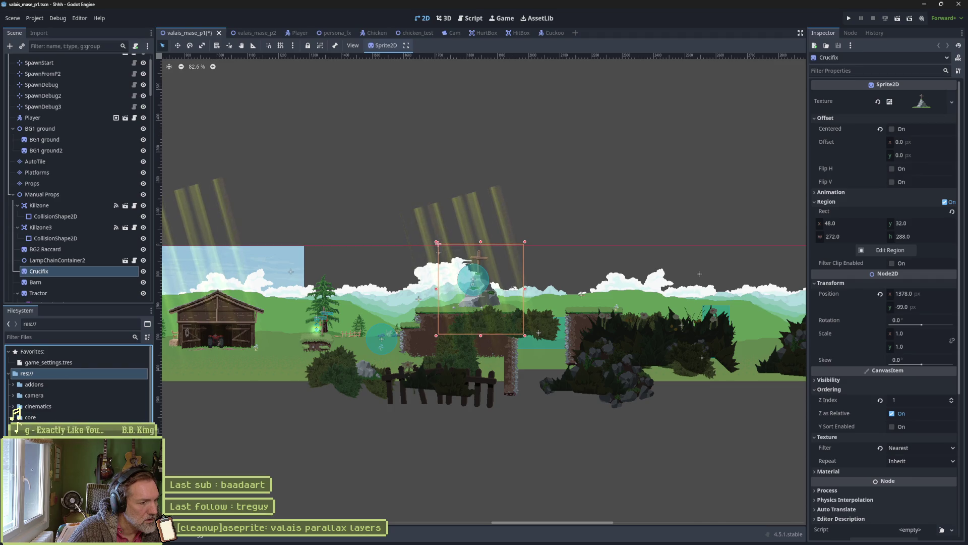
click(14, 417)
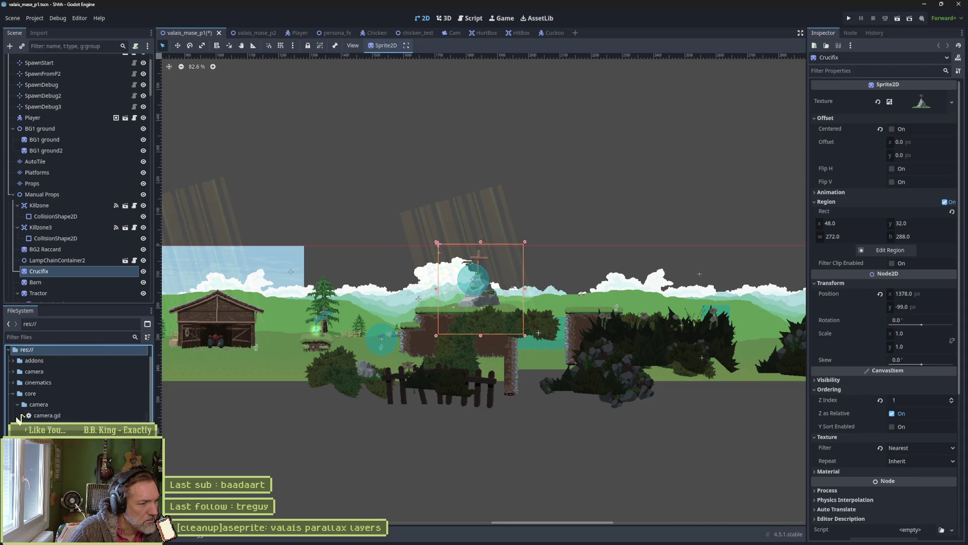
click(13, 393)
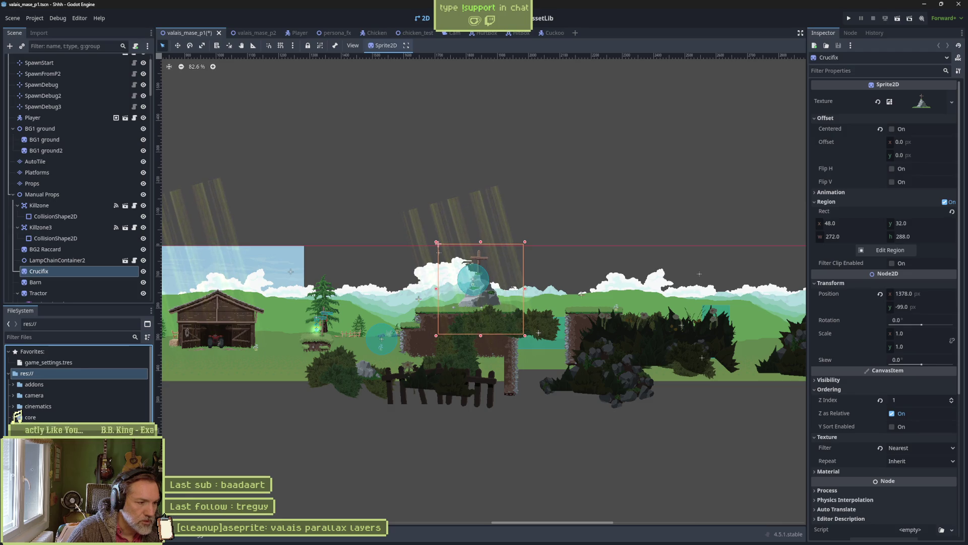
Begin deleting the blurred noise texture file, then cancel the removal.
scroll(78, 383, down, 2)
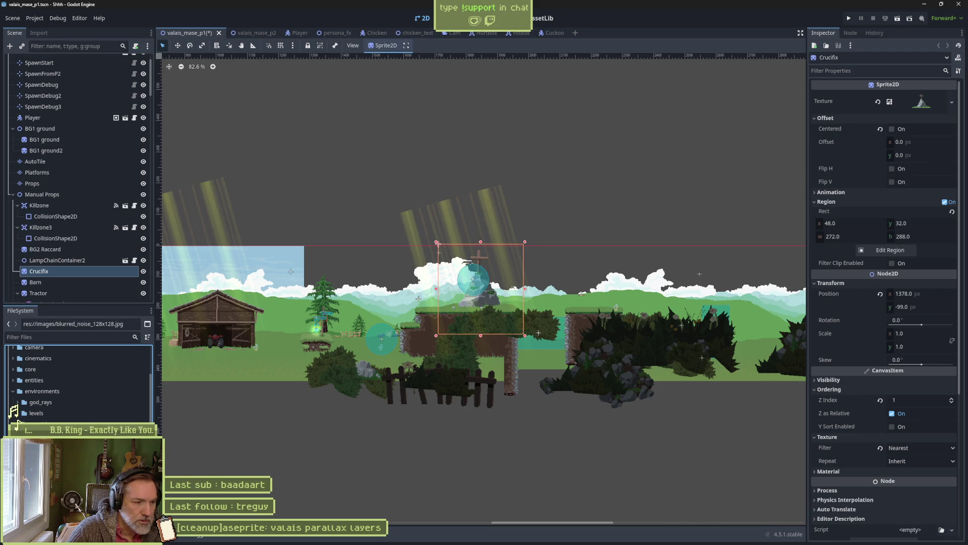
key(Delete)
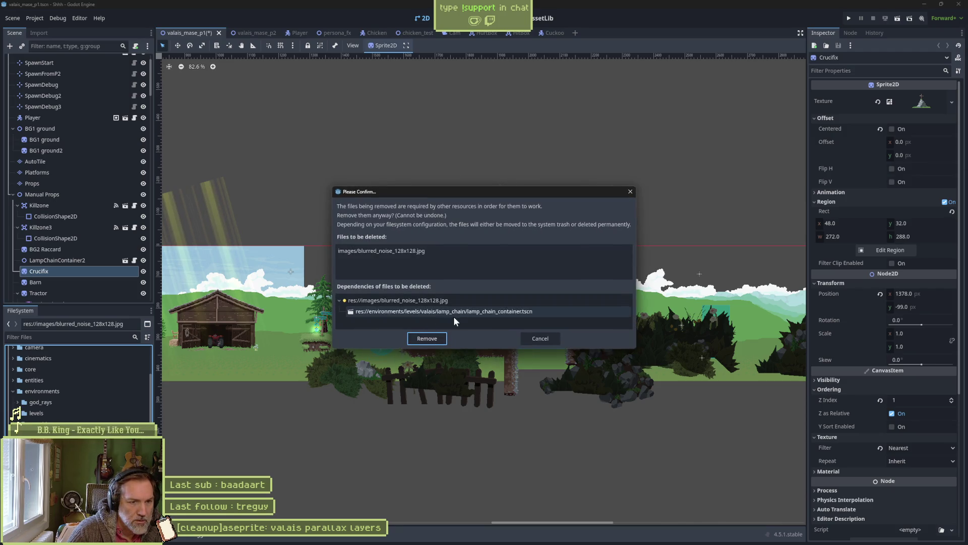
click(546, 338)
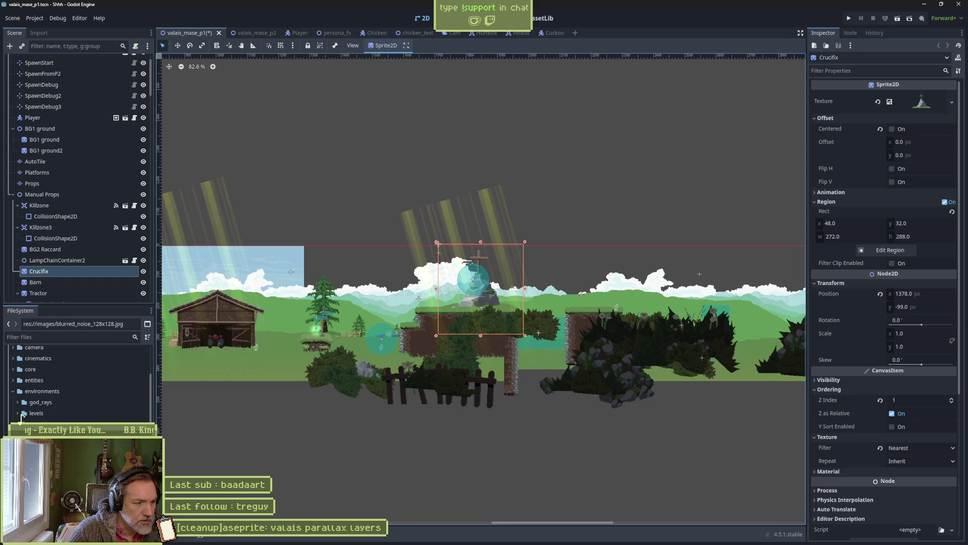
scroll(19, 419, up, 3)
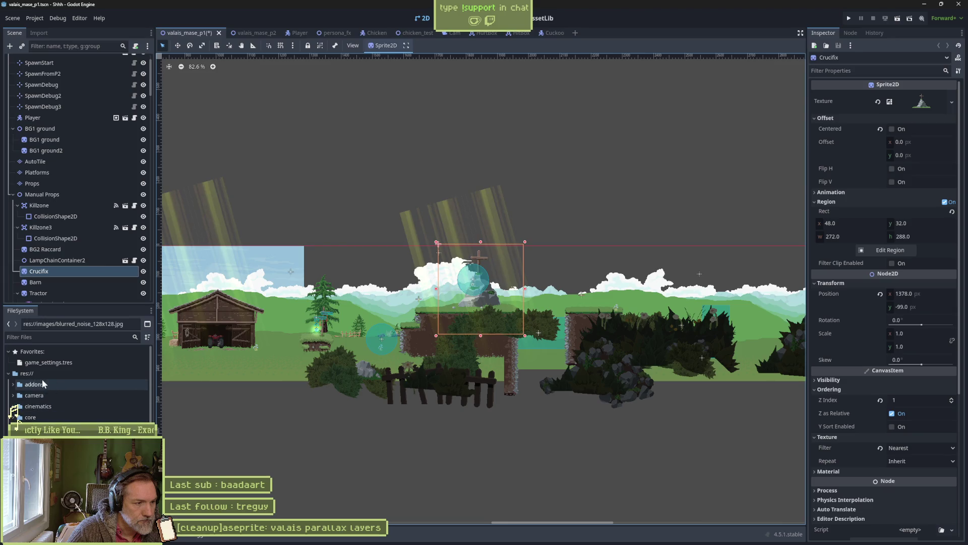
Create a new effects folder at res:// and save the scene.
right_click(38, 373)
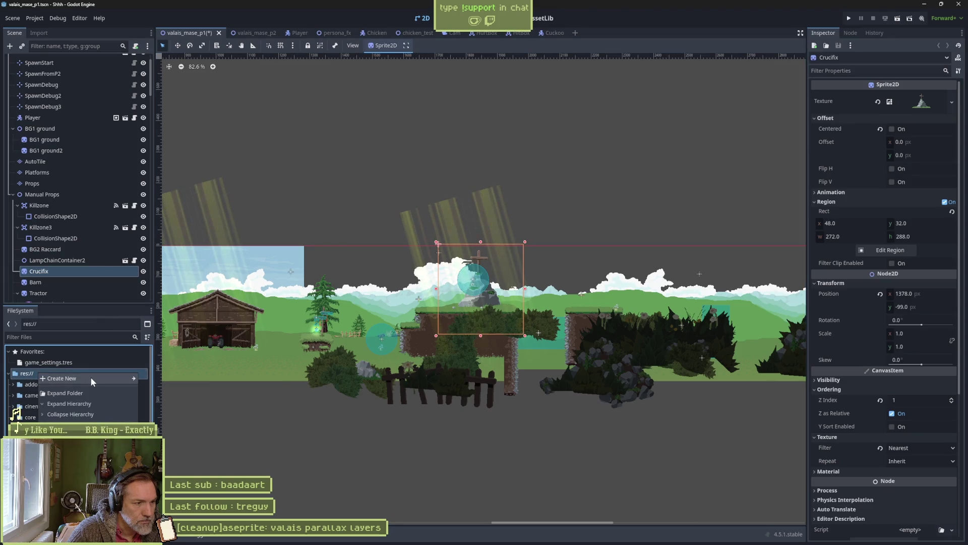
mouse_move(90, 377)
click(172, 379)
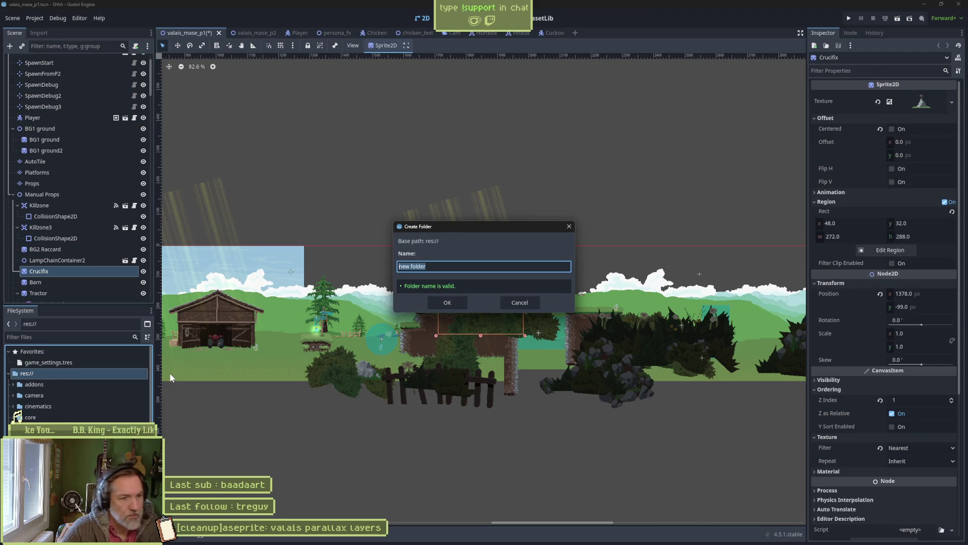
text(effects)
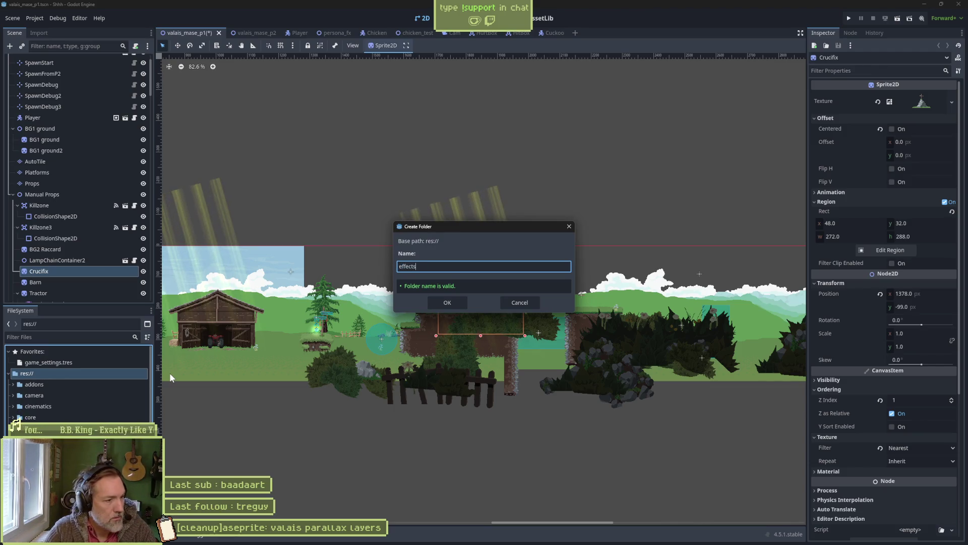
key(Return)
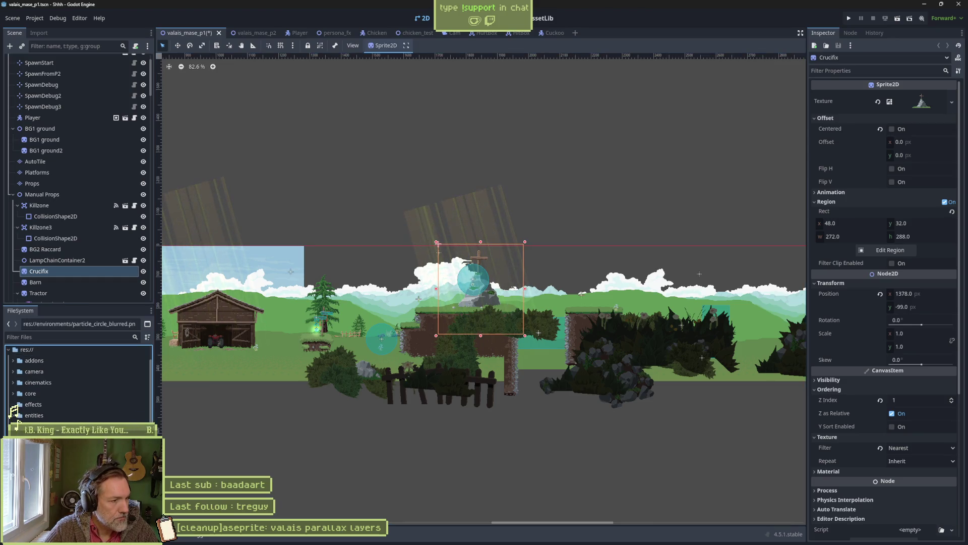
click(40, 404)
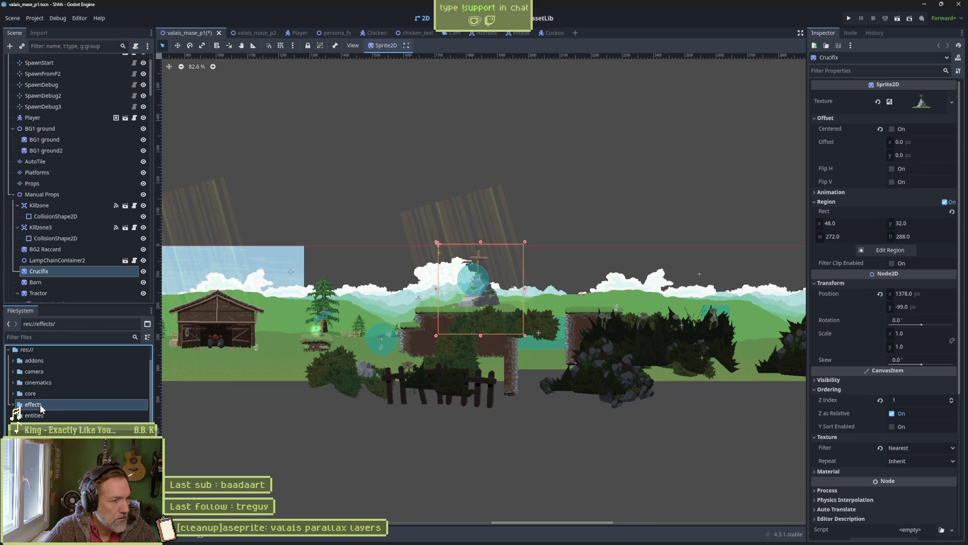
key(ctrl+s)
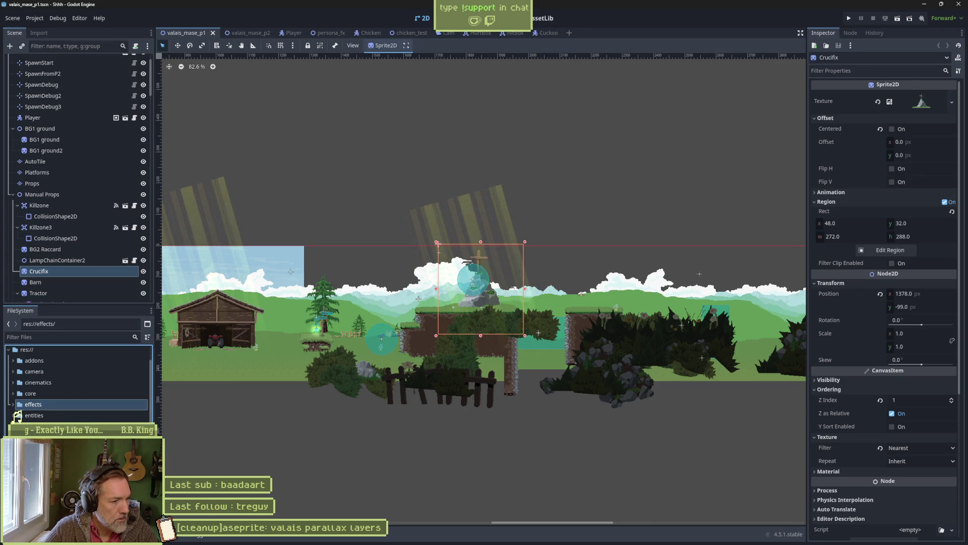
Move blurred_noise_128x128.jpg into effects, then delete the images and map folders.
drag(45, 444, 38, 408)
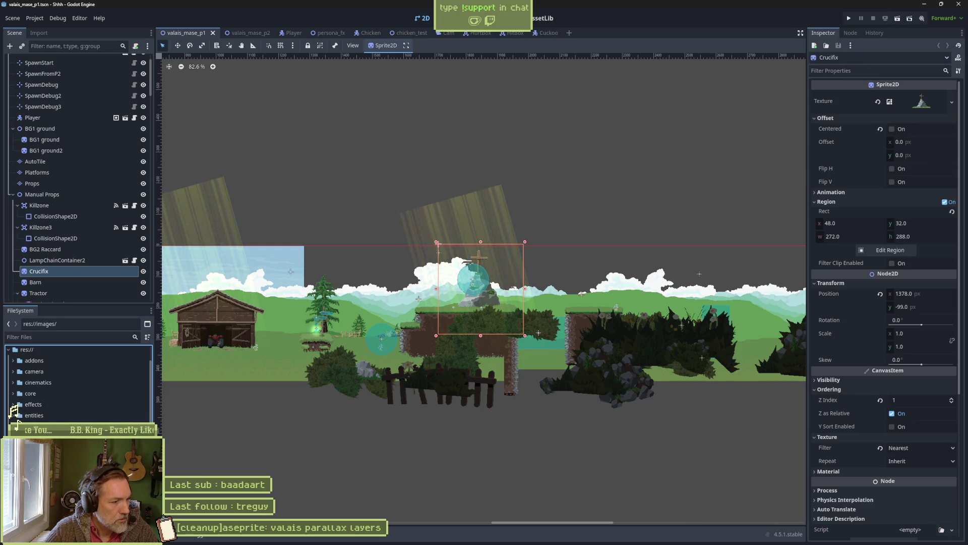
key(Return)
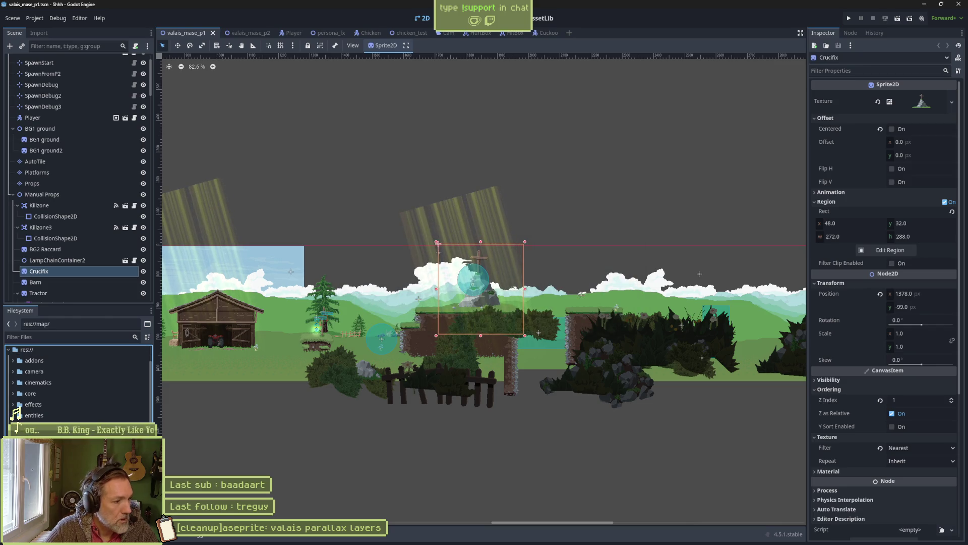
key(Return)
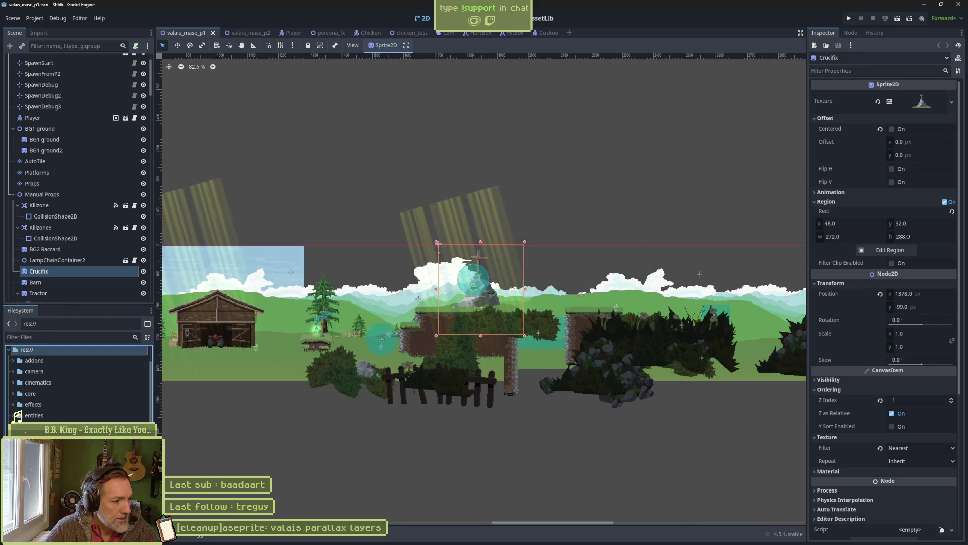
mouse_move(527, 540)
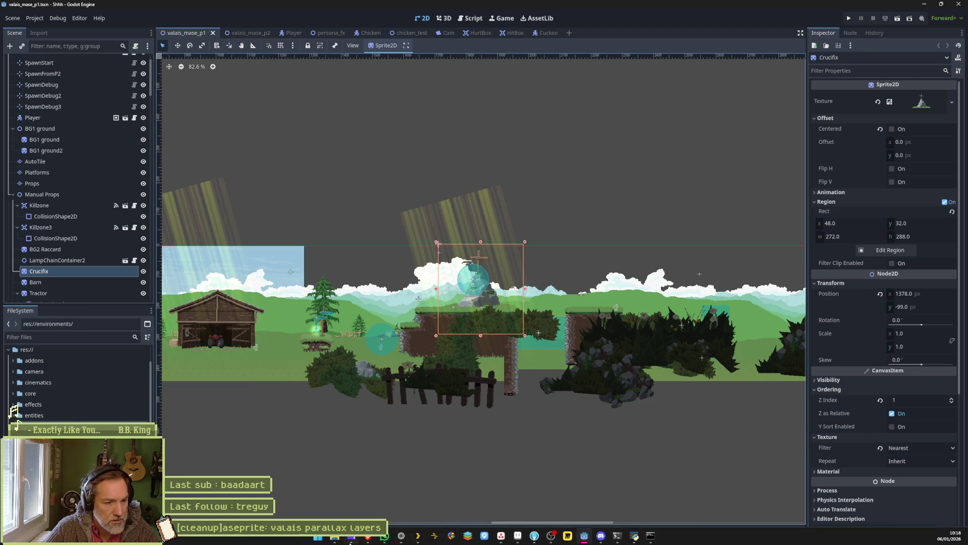
Minimize Godot and keep the Recycle Bin sorted newest-deleted first.
click(321, 539)
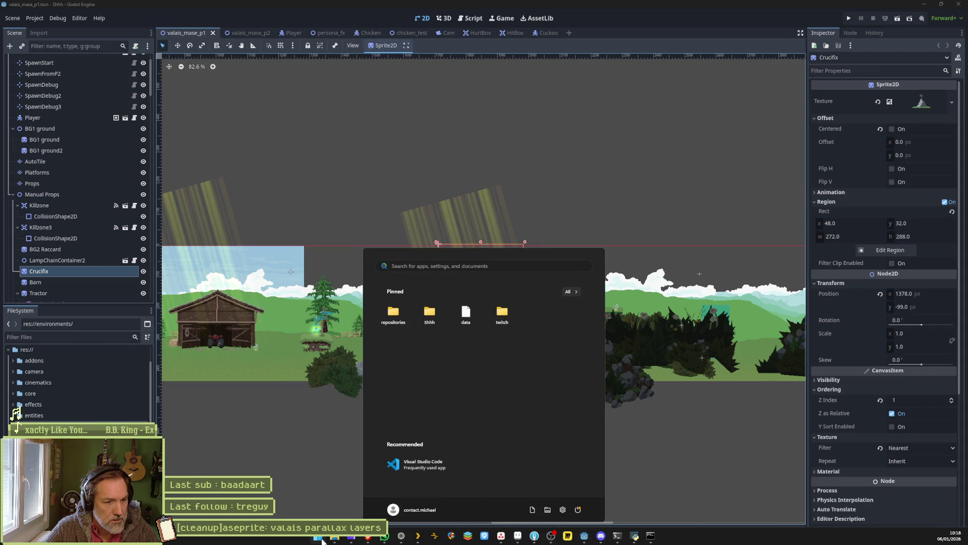
click(321, 539)
click(925, 4)
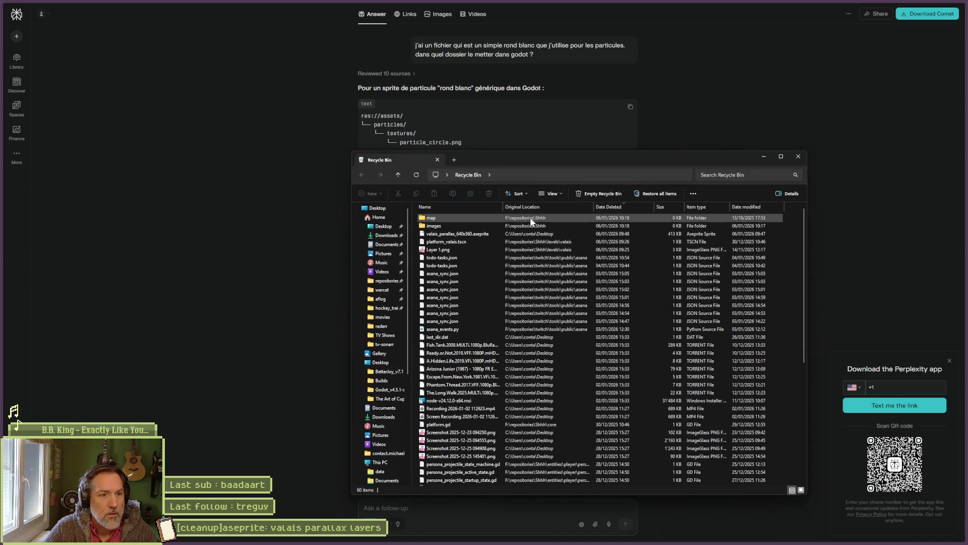
click(613, 205)
click(613, 204)
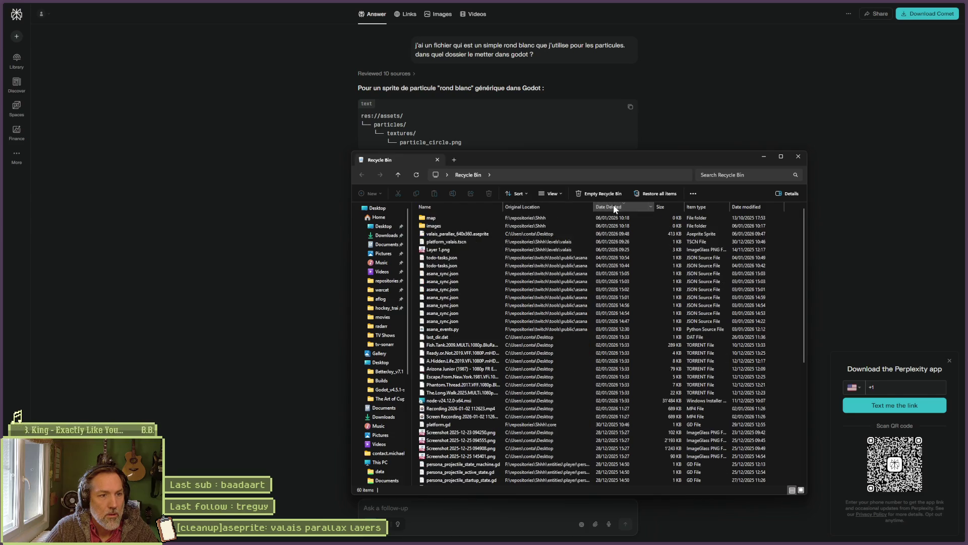
Restore the map and images folders from the Recycle Bin and return to Godot.
right_click(429, 221)
click(450, 247)
right_click(436, 224)
click(462, 250)
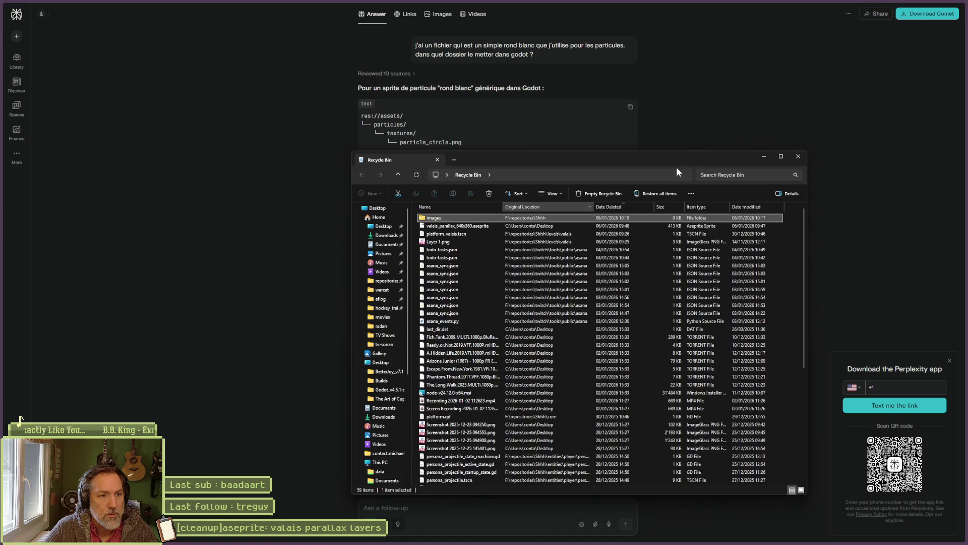
click(797, 155)
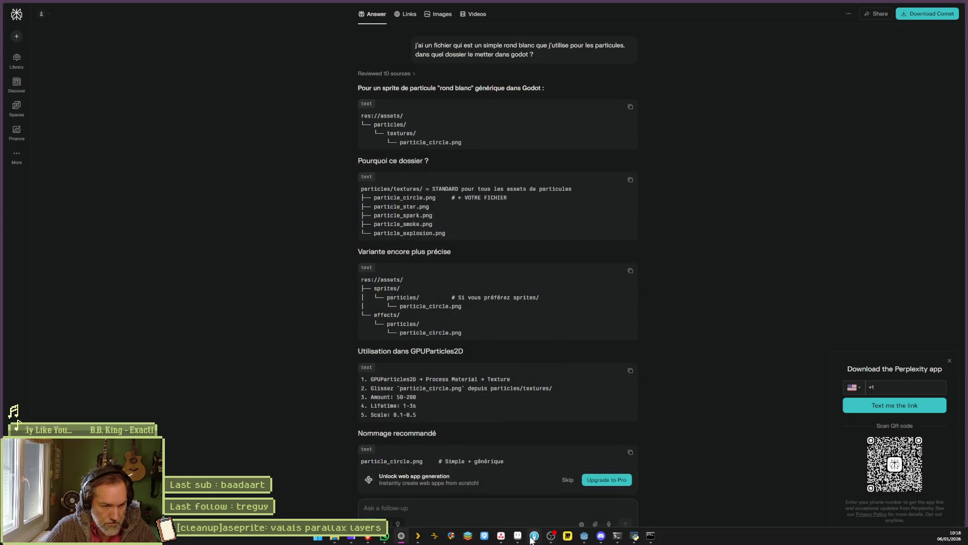
click(585, 538)
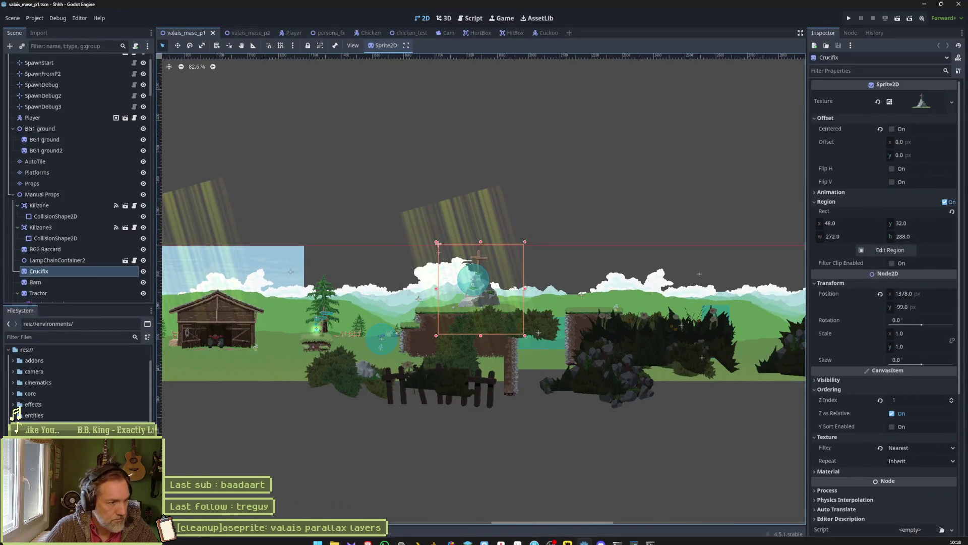
Open the map folder in File Explorer, confirm it is empty, and move Explorer off screen.
click(18, 416)
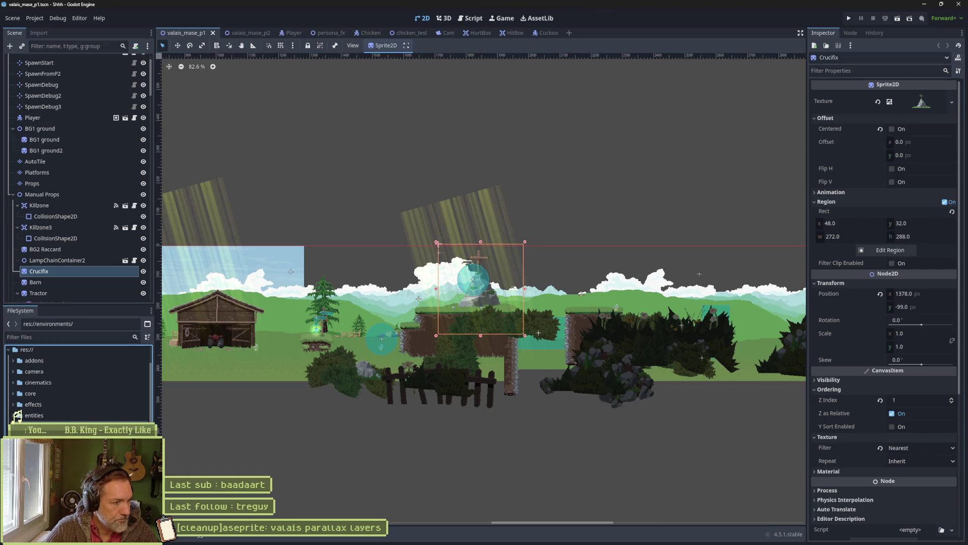
right_click(22, 414)
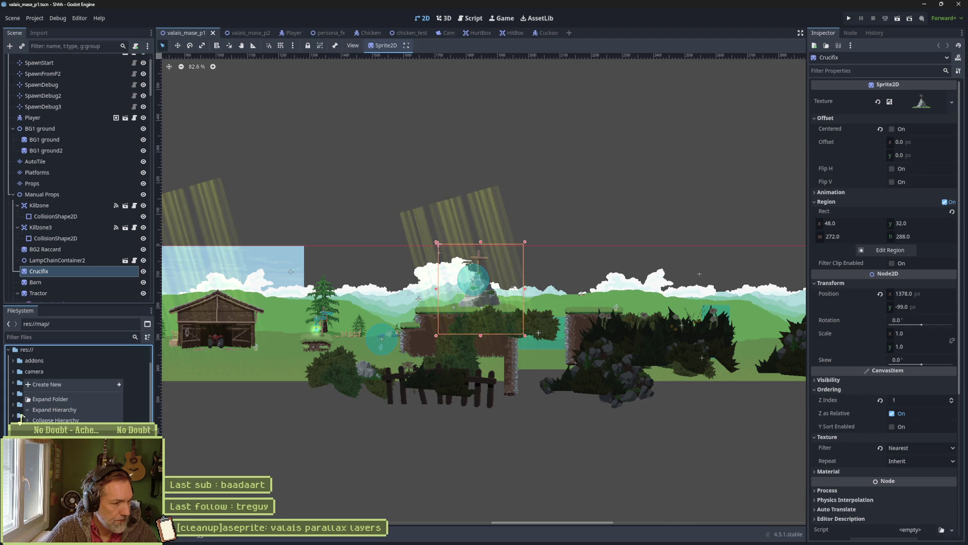
click(51, 430)
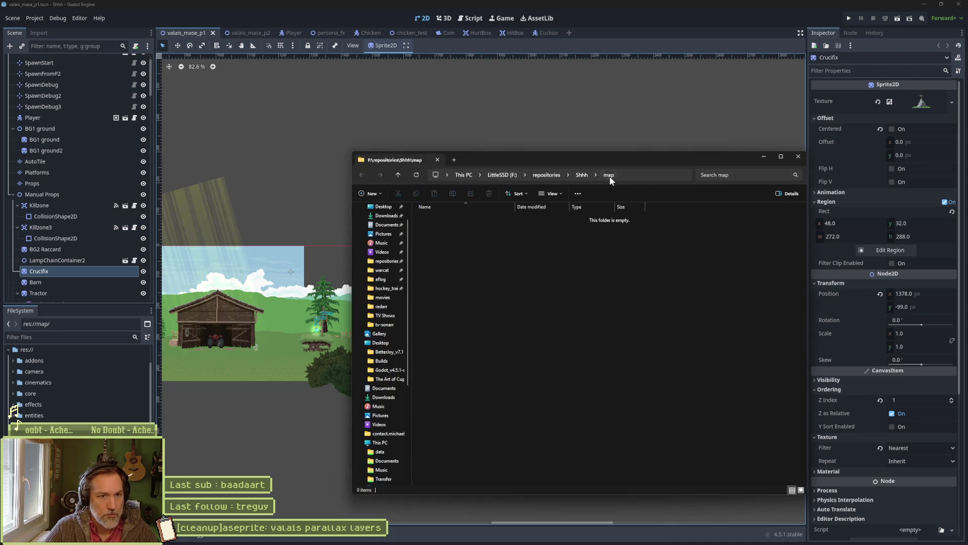
click(583, 174)
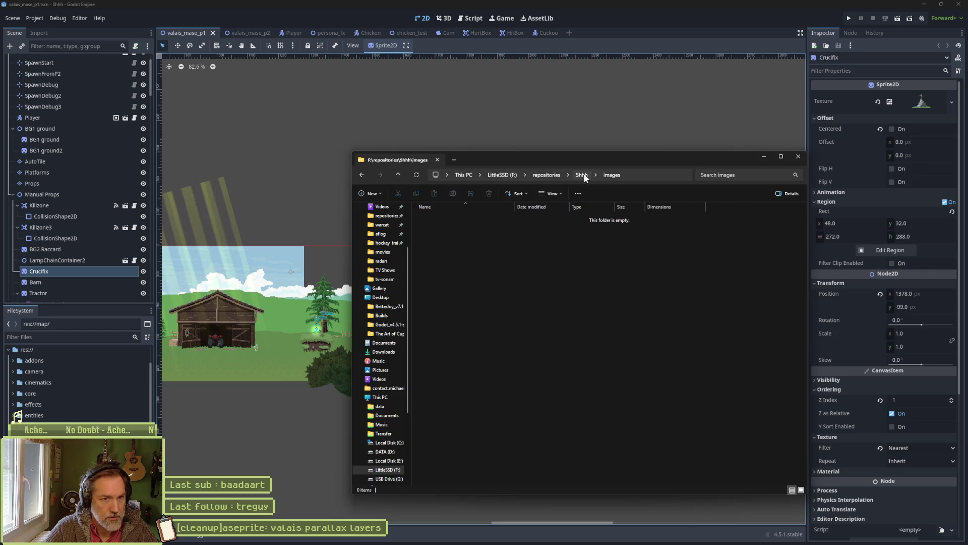
double_click(437, 311)
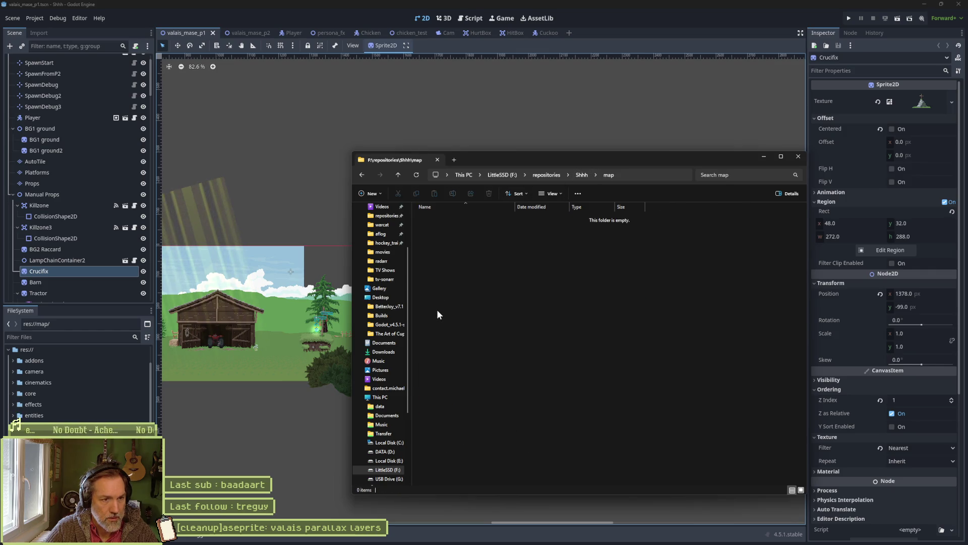
drag(730, 159, 967, 134)
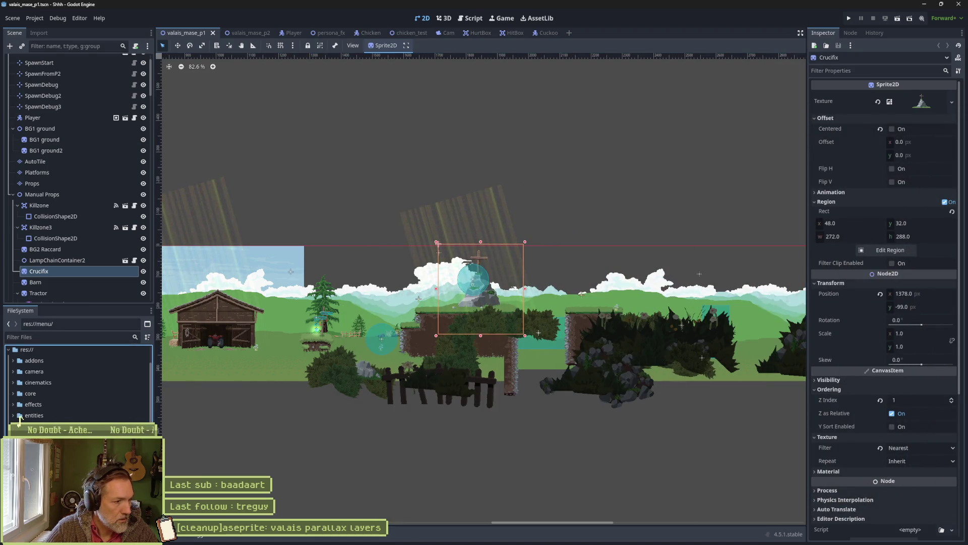
Rescan the FileSystem, then delete the moodboard folder and confirm its removal.
key(Return)
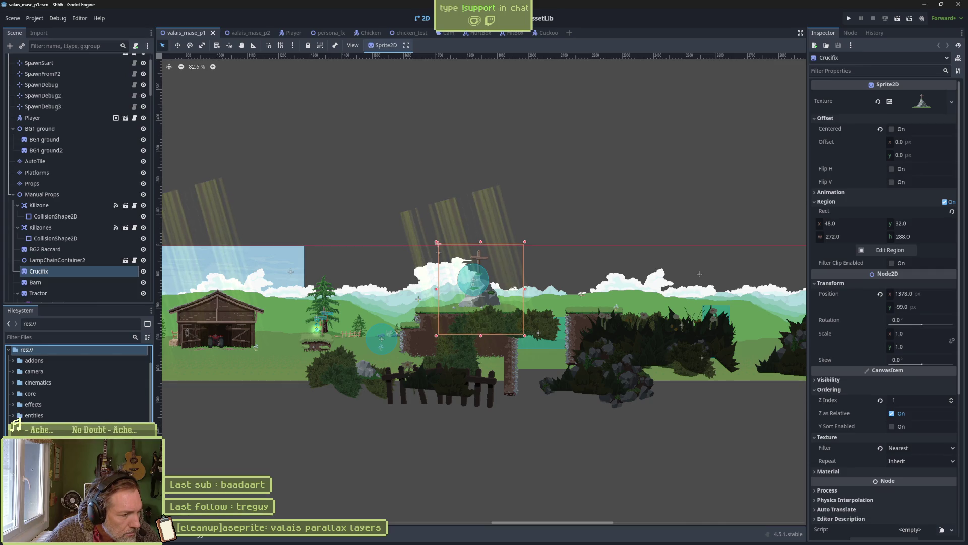
click(18, 416)
key(Delete)
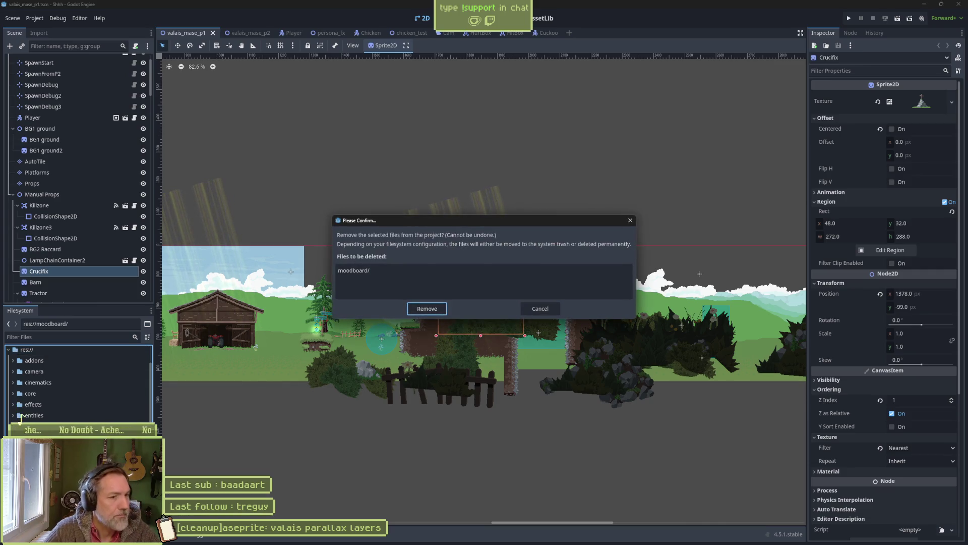
key(Return)
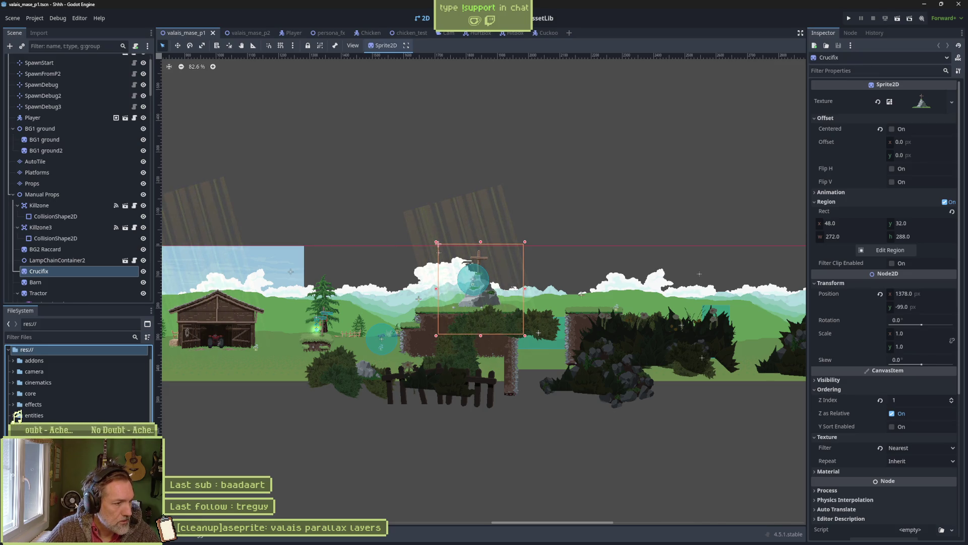
Drag collisions_box, debug_sprites, fonts and fps_counter from resources onto the core folder.
scroll(23, 415, down, 3)
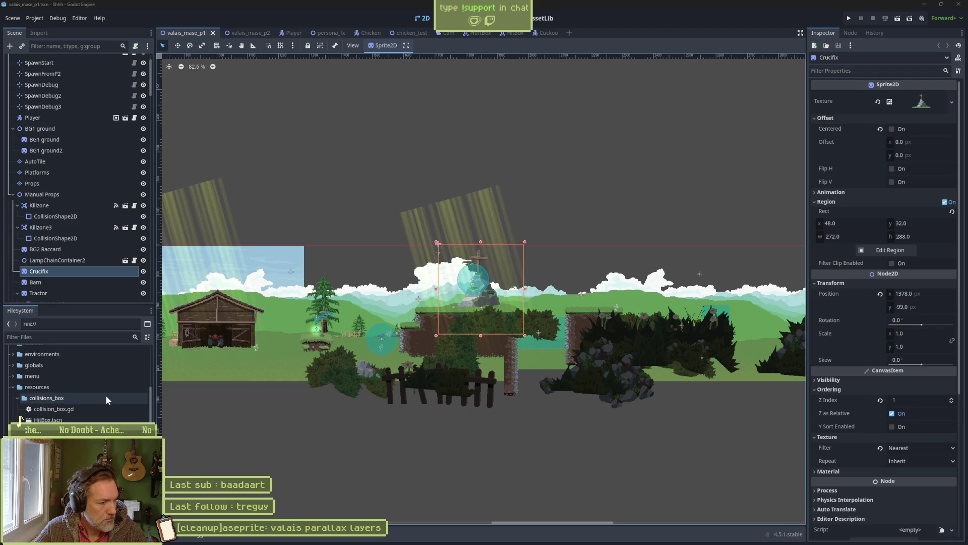
scroll(75, 383, down, 4)
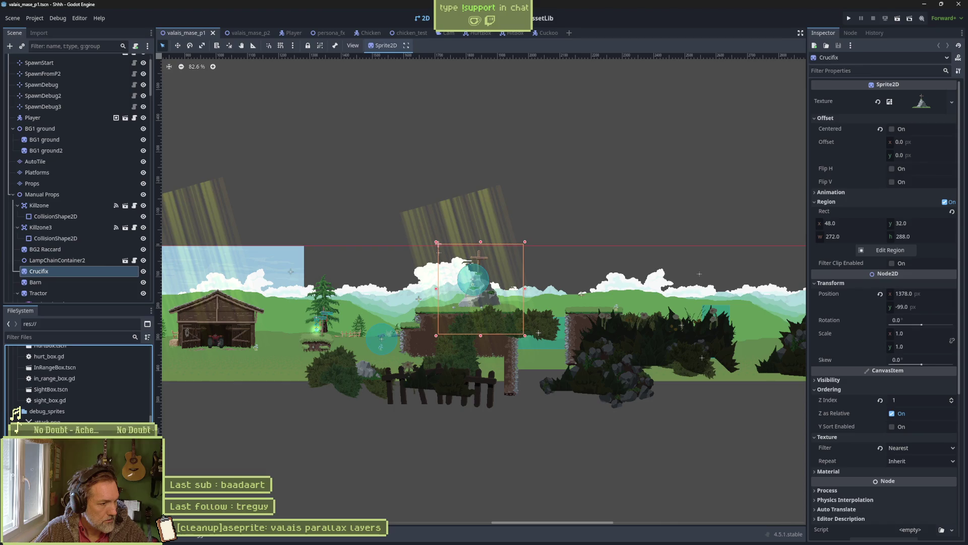
scroll(22, 416, down, 2)
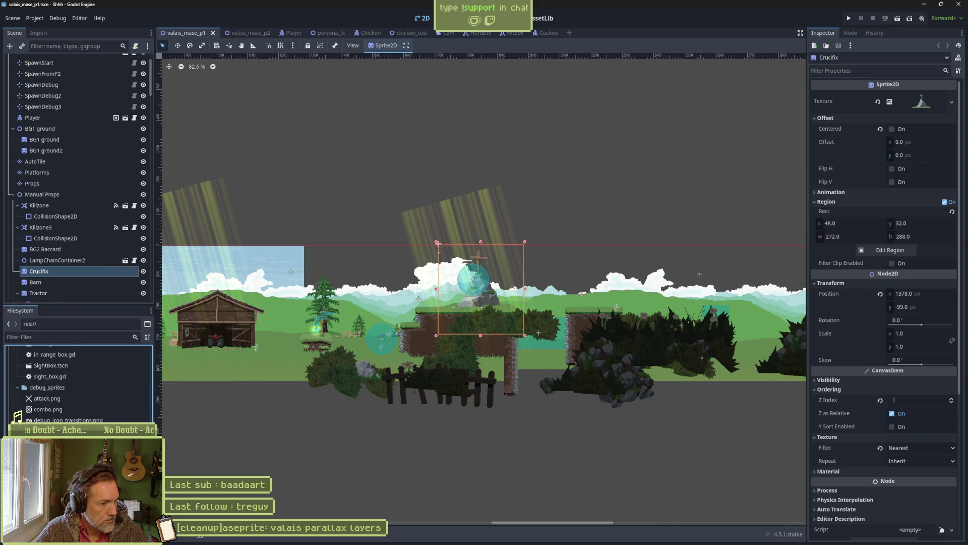
scroll(21, 417, down, 4)
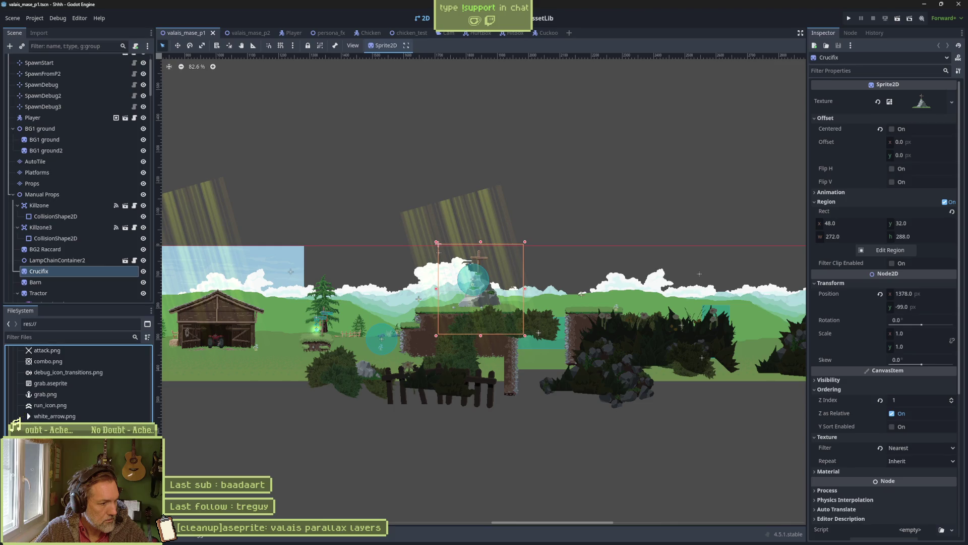
scroll(76, 384, up, 5)
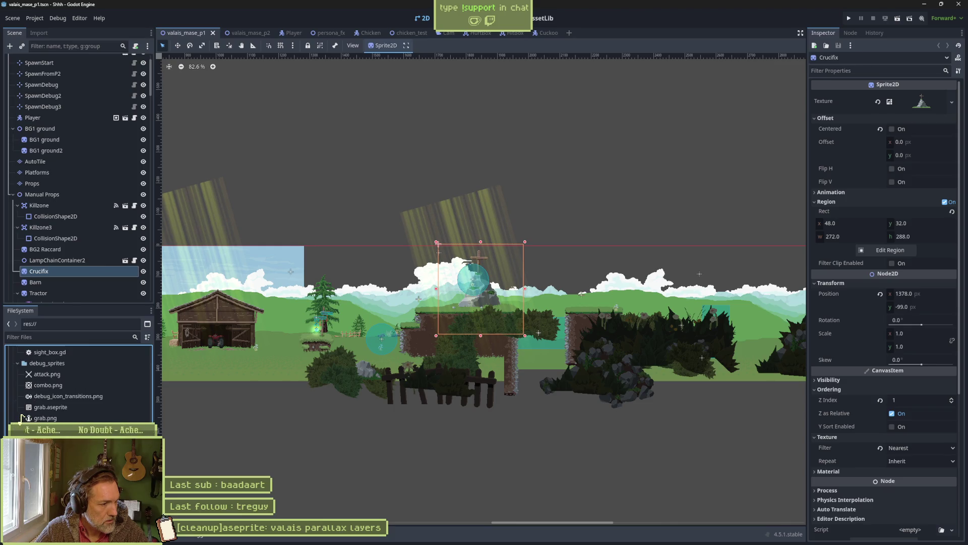
scroll(20, 418, up, 5)
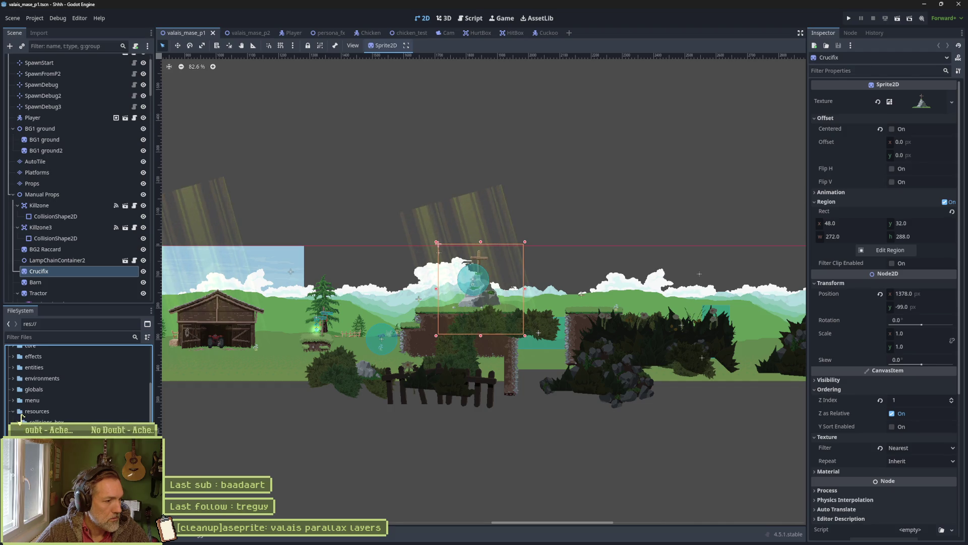
click(21, 418)
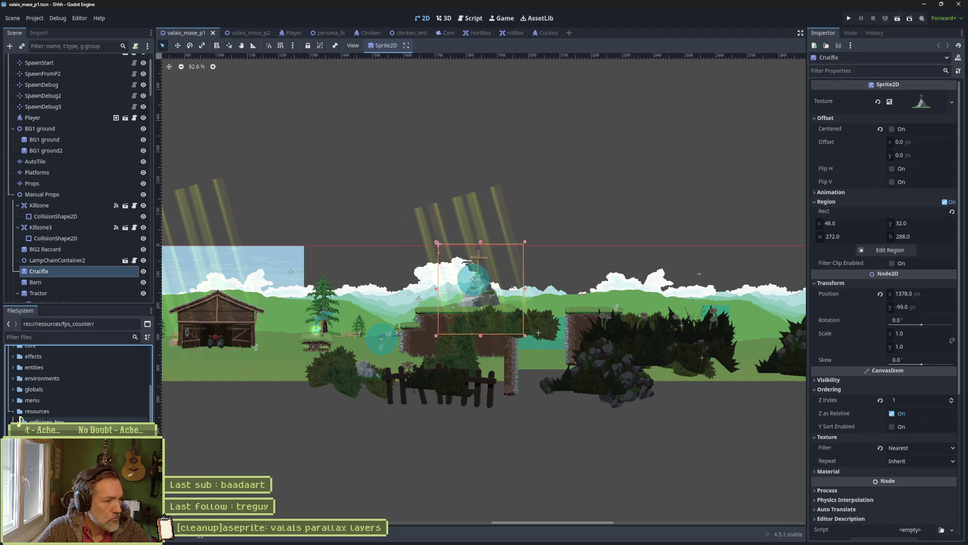
scroll(15, 404, up, 2)
click(13, 393)
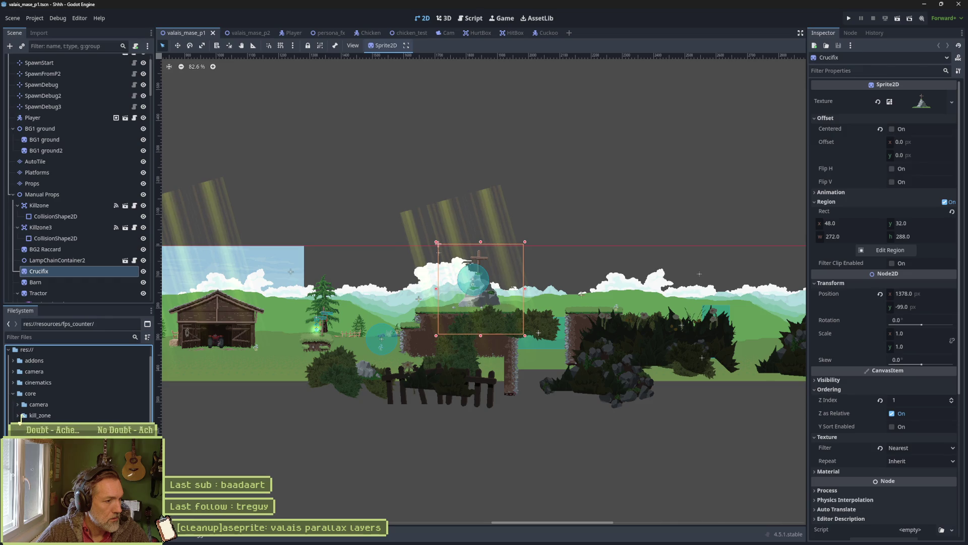
mouse_move(59, 426)
mouse_down()
mouse_move(59, 360)
mouse_move(39, 379)
mouse_up()
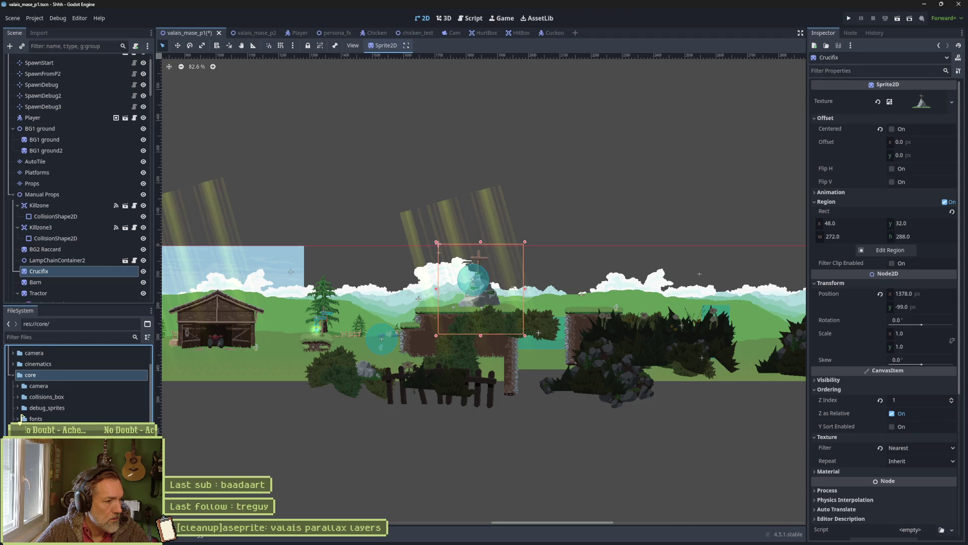
Check collisions_box now sits under core, then save and run the game with F5.
click(17, 386)
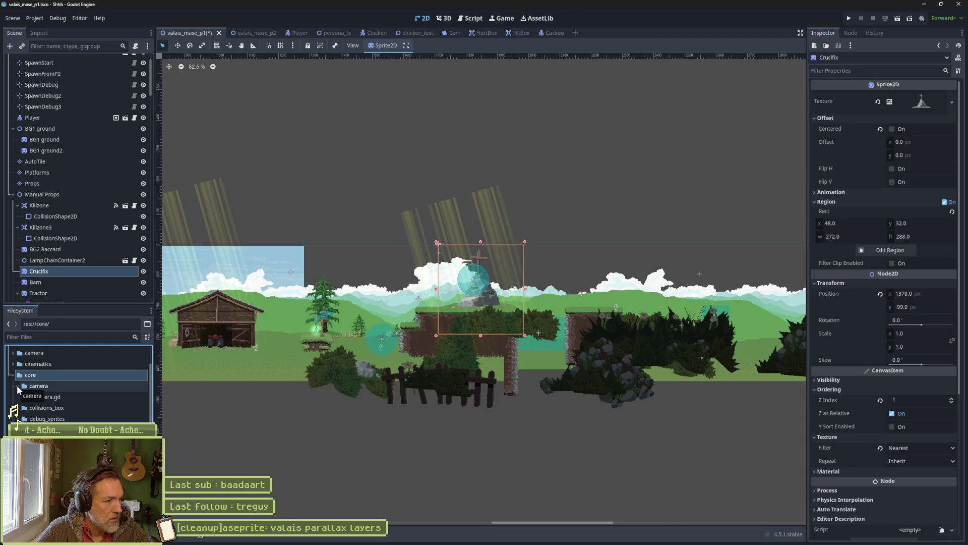
click(17, 385)
click(17, 396)
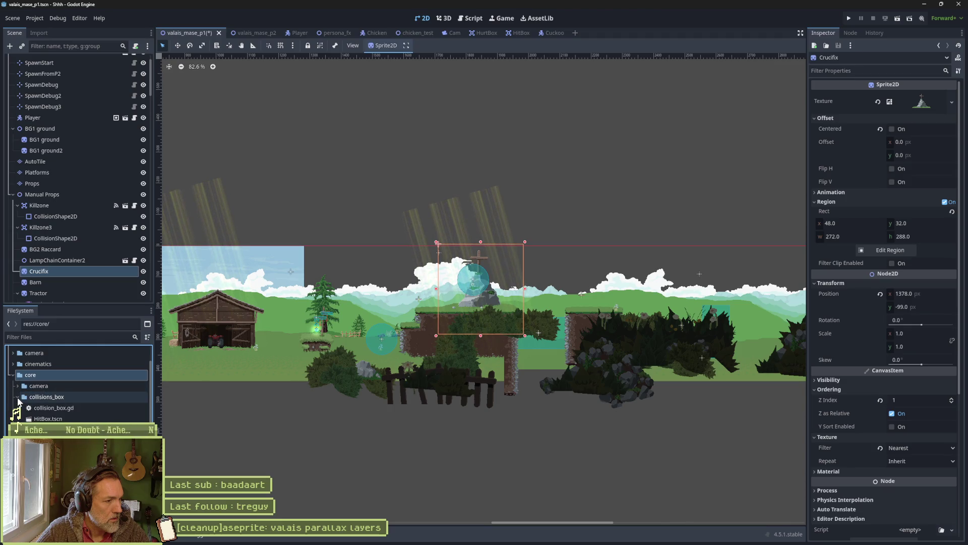
click(17, 396)
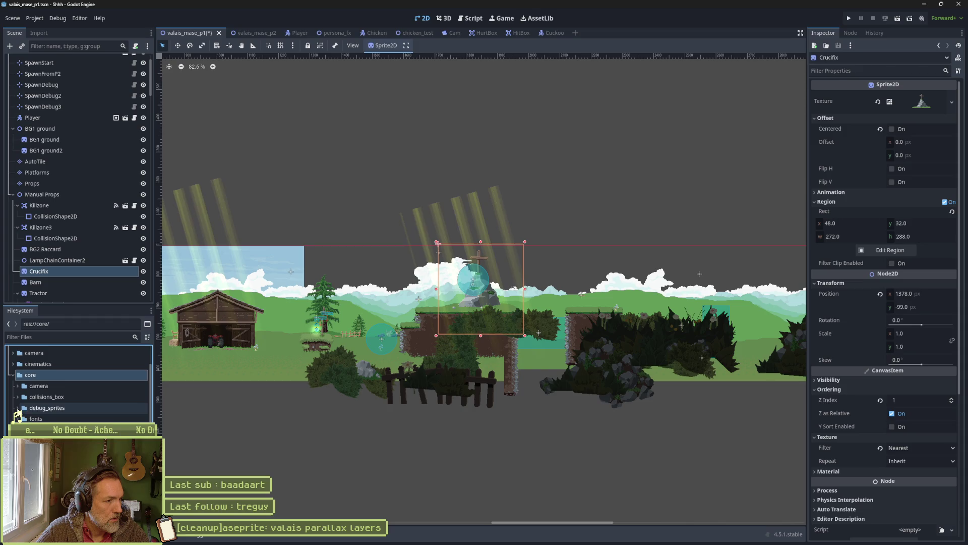
key(F5)
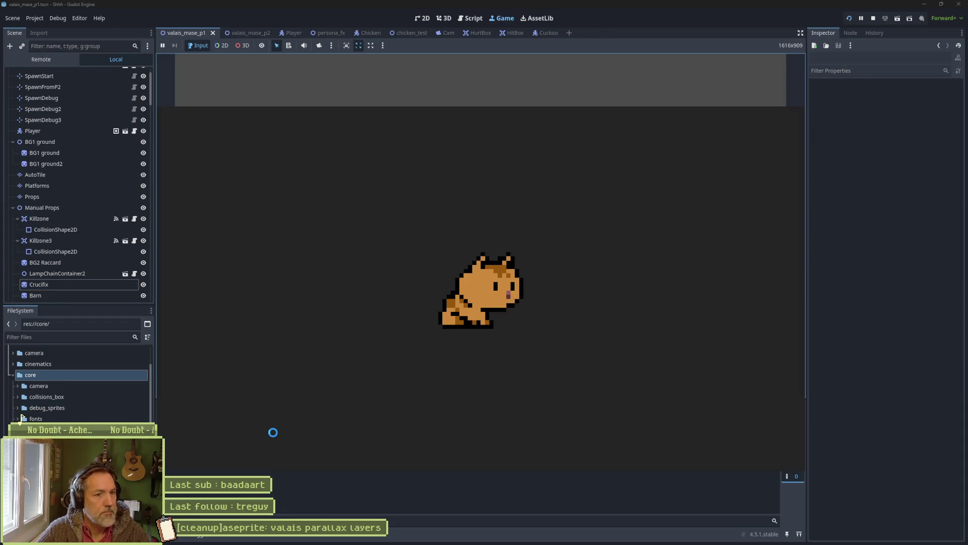
Run the cat right through the level, triggering its burst transformation with E.
key(Right)
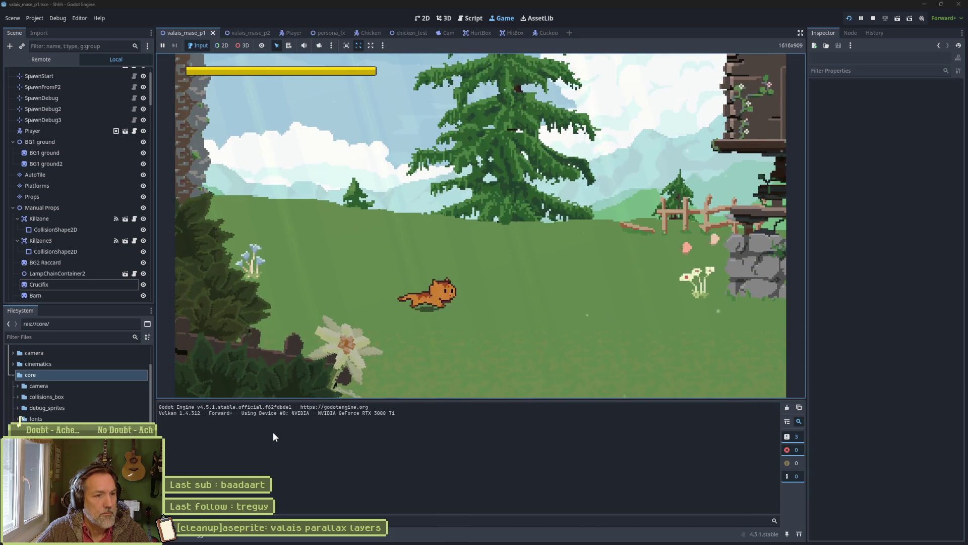
key(Right)
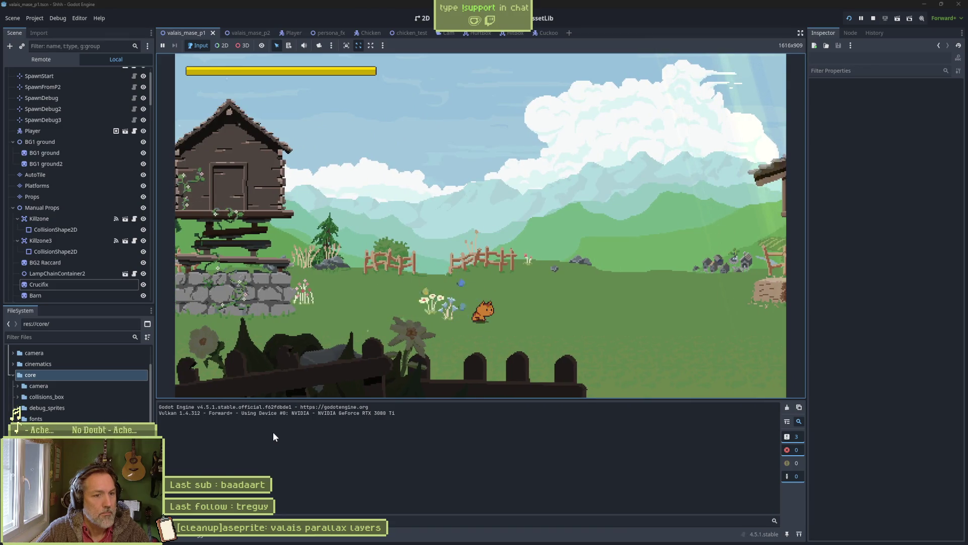
key(e)
key(Right)
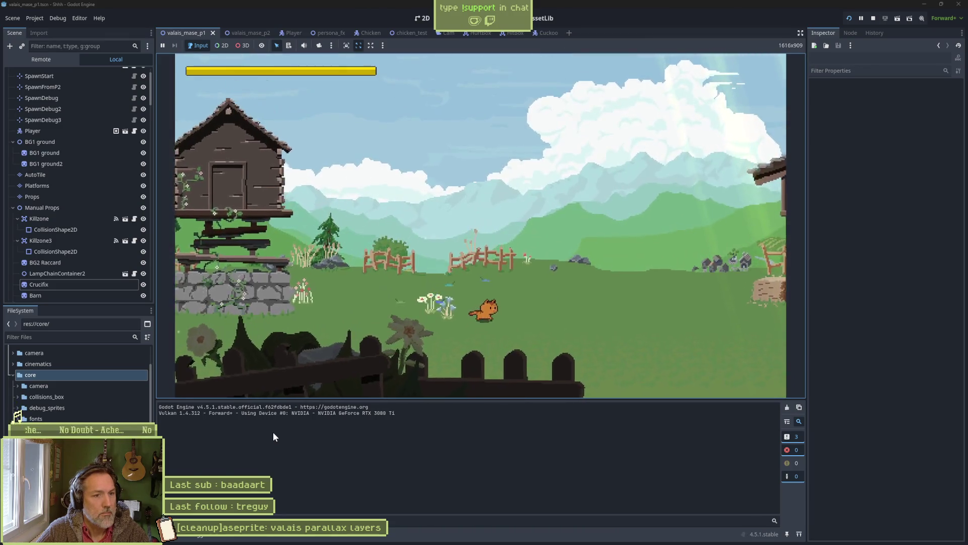
key(Right)
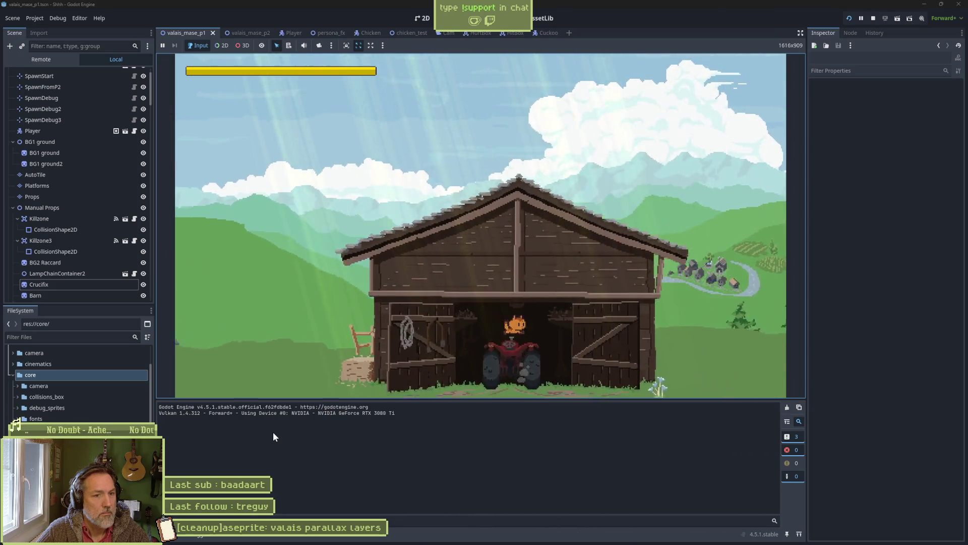
key(Right)
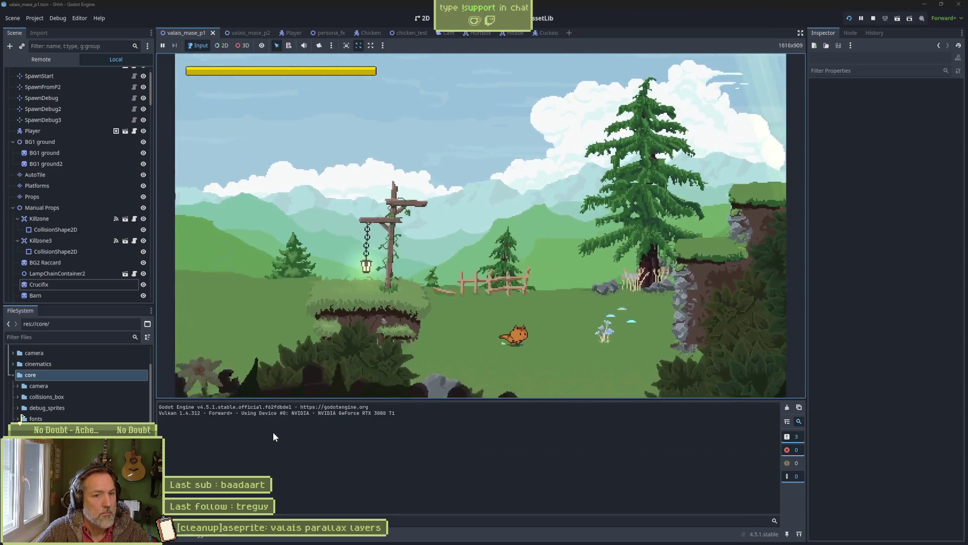
key(Right)
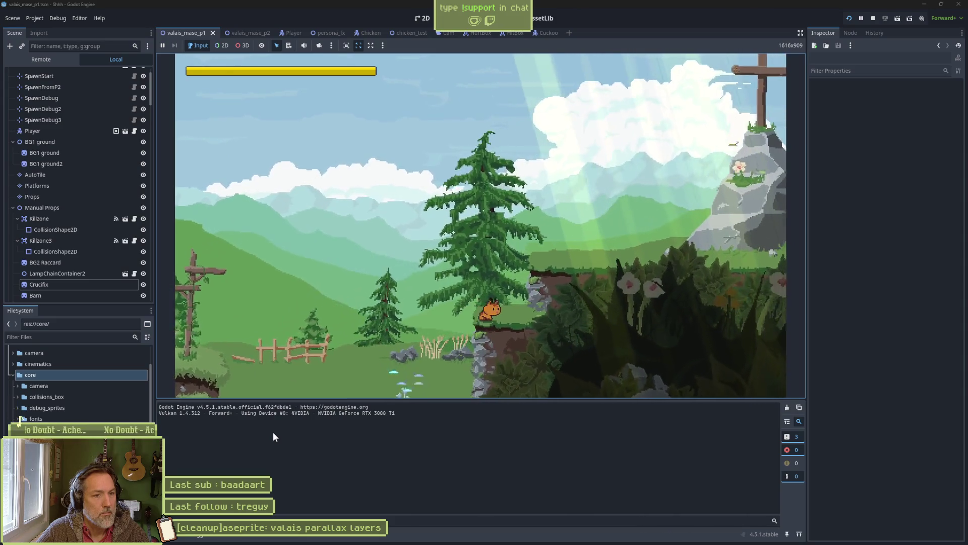
key(Right)
Jump the gap, walk into the level exit, then stop the game with F8.
key(space)
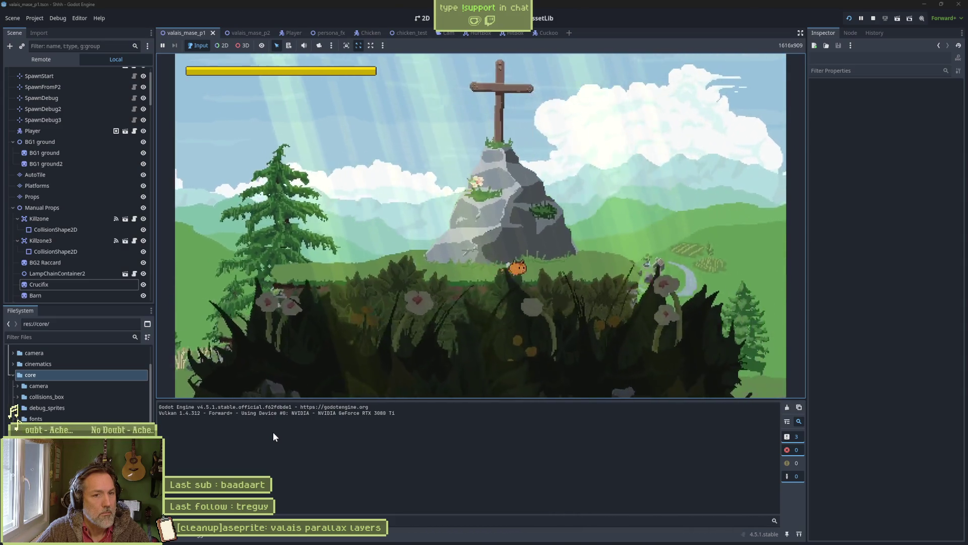
key(Right)
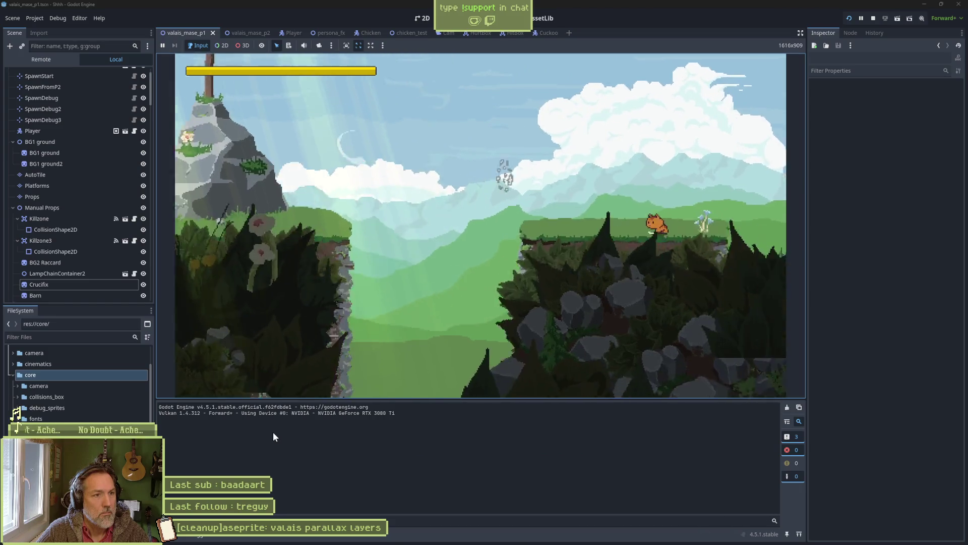
key(Right)
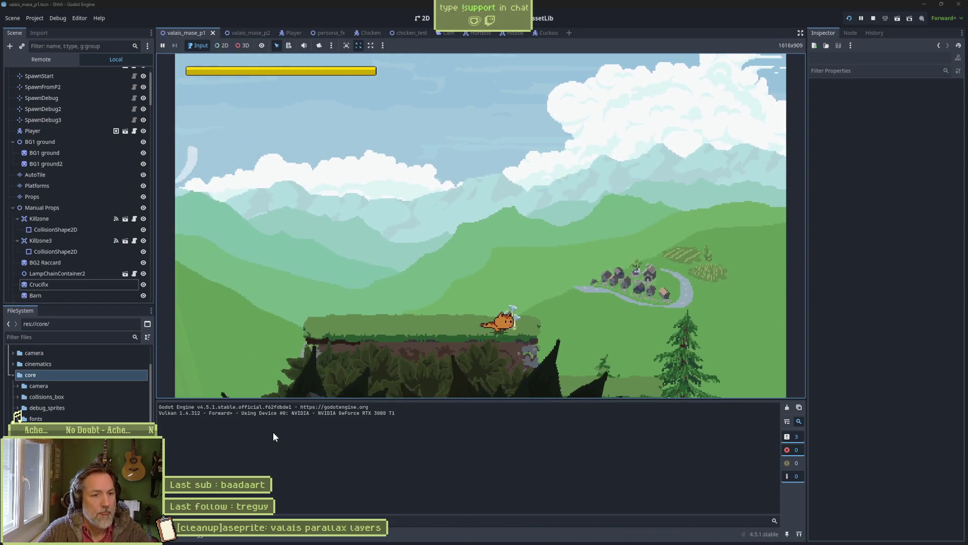
key(Right)
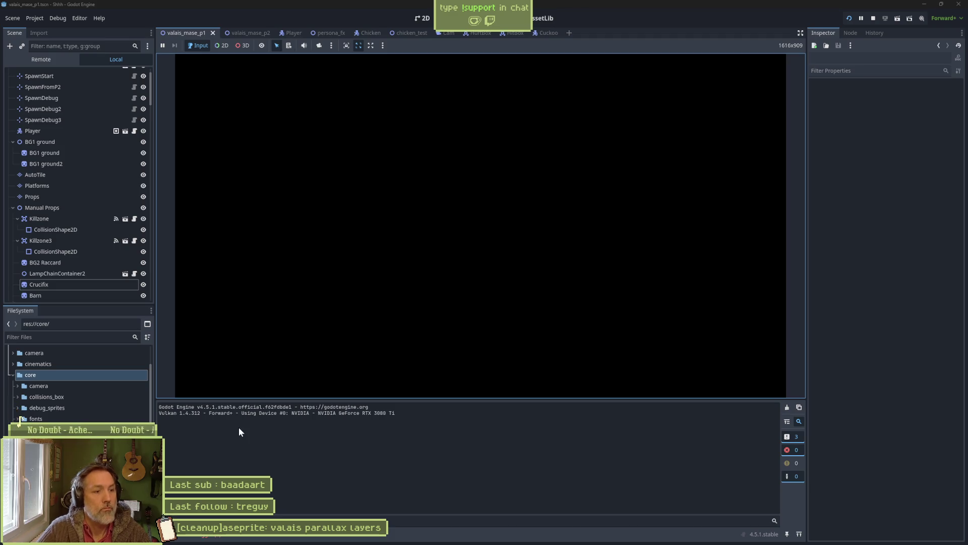
key(F8)
click(212, 539)
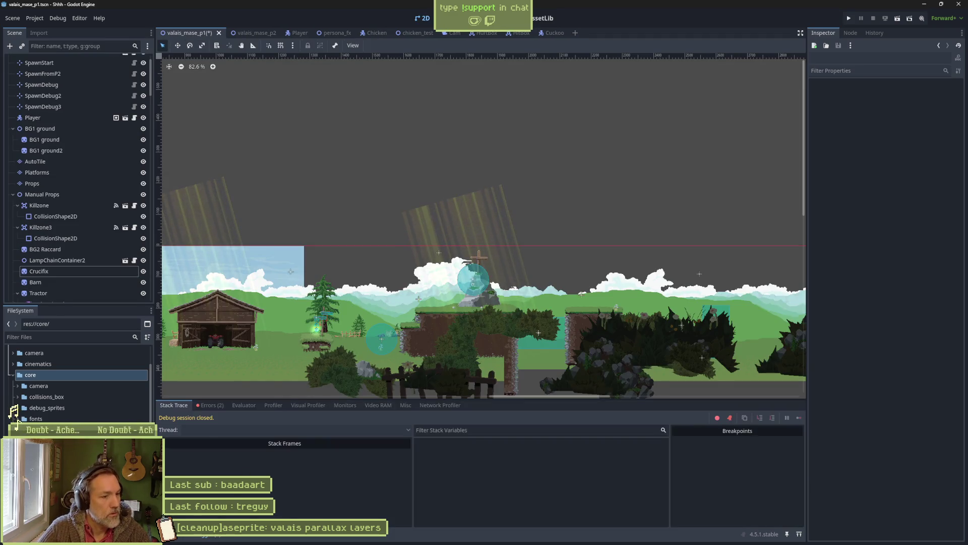
Show the Debugger's two errors about valais_mase_p2.tscn failing to open or load.
click(210, 406)
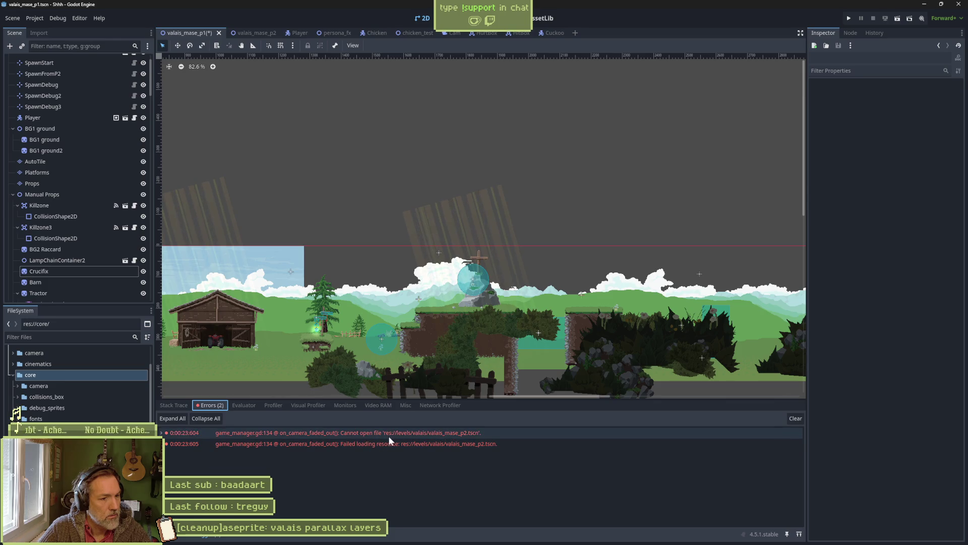
mouse_move(479, 434)
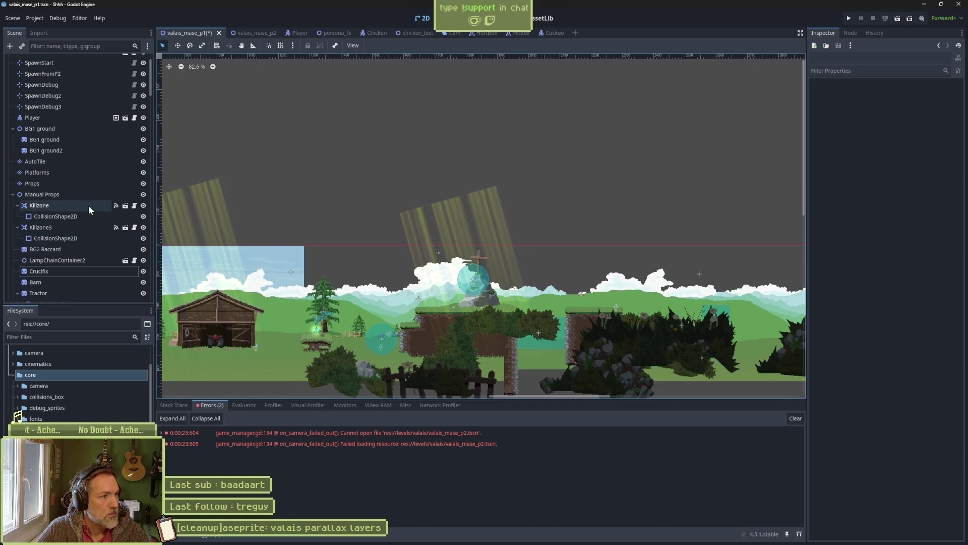
scroll(93, 205, down, 5)
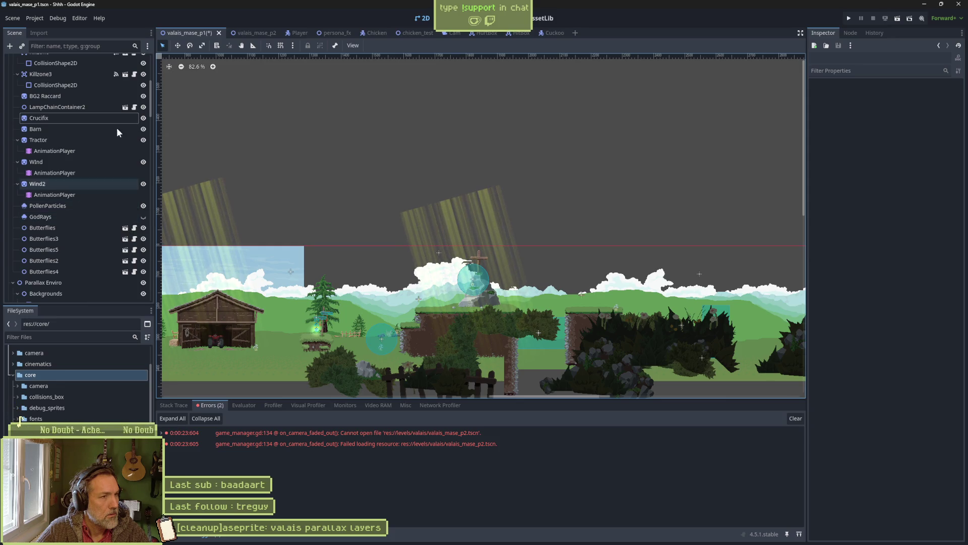
scroll(57, 225, up, 1)
scroll(57, 223, up, 3)
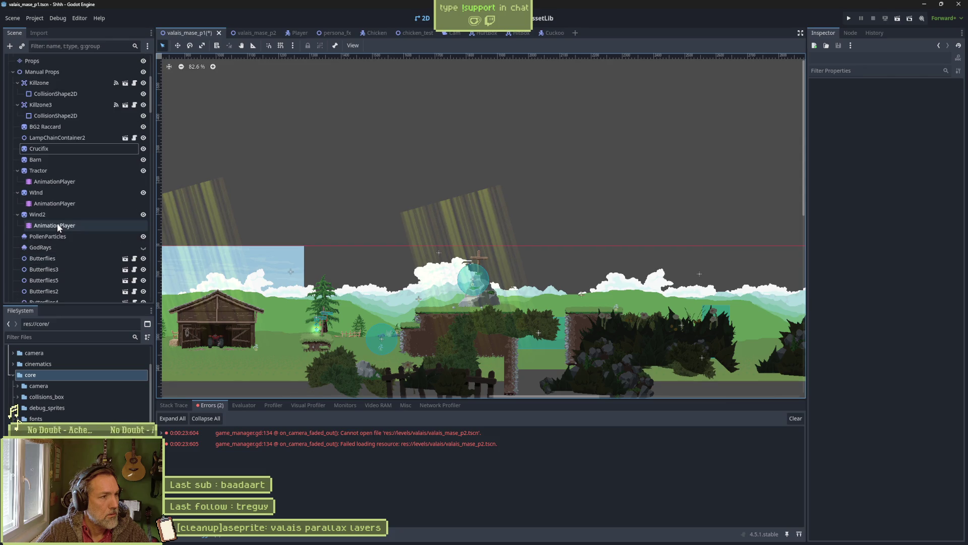
scroll(56, 222, up, 2)
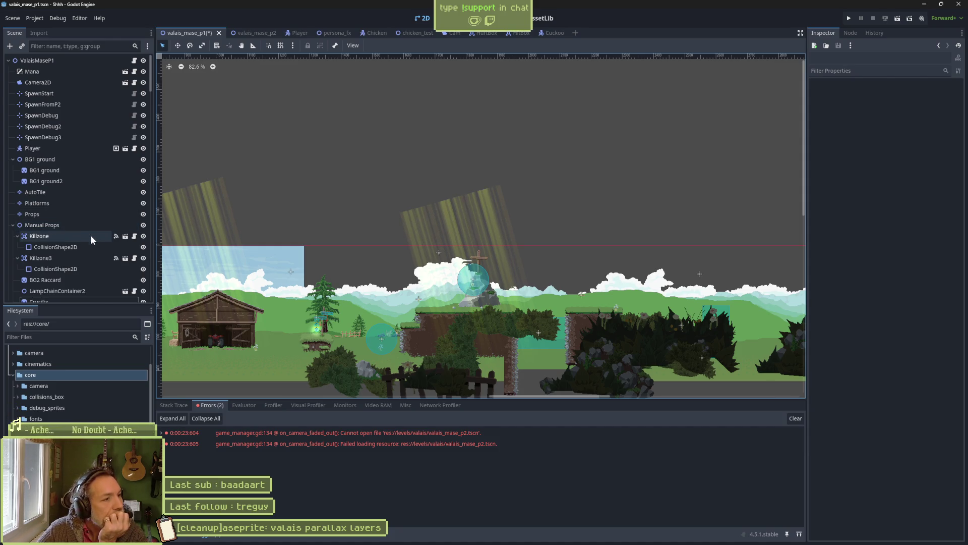
click(13, 225)
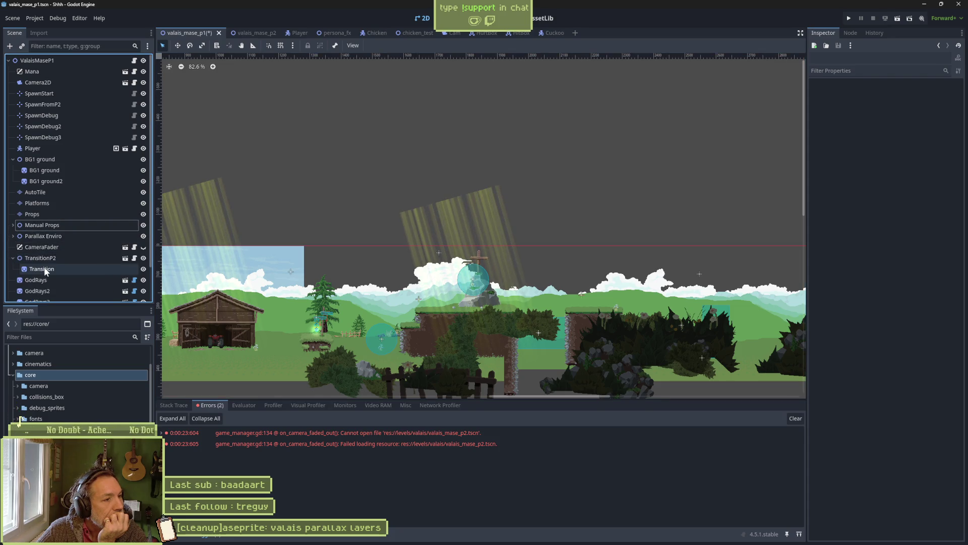
Select TransitionP2, leave its Next Scene Name valais/valais_mase_p2 unchanged, and open transition.gd.
click(61, 258)
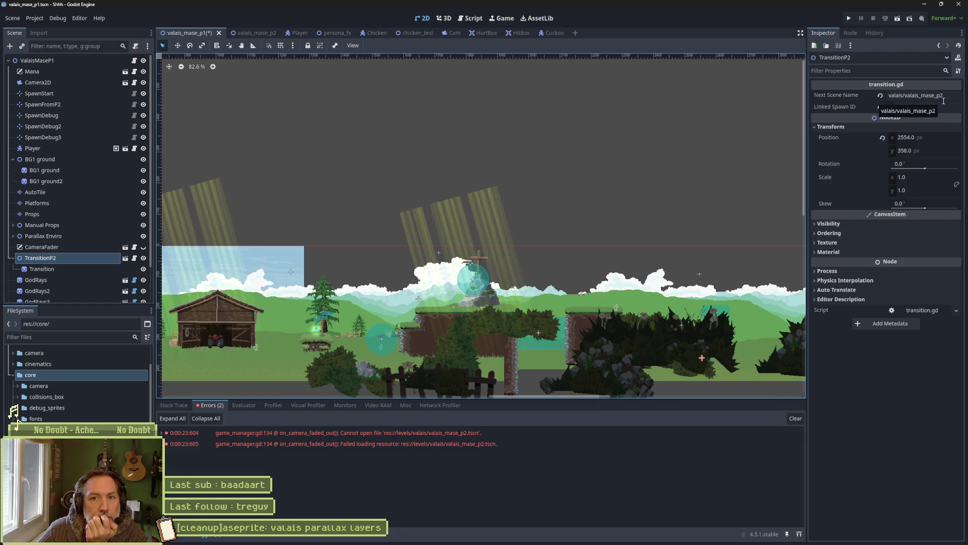
click(13, 375)
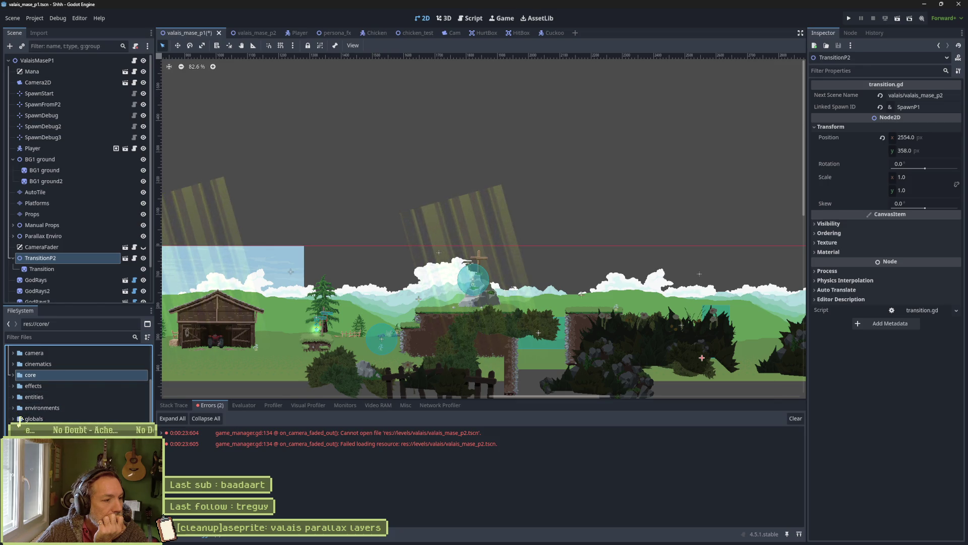
scroll(19, 418, up, 3)
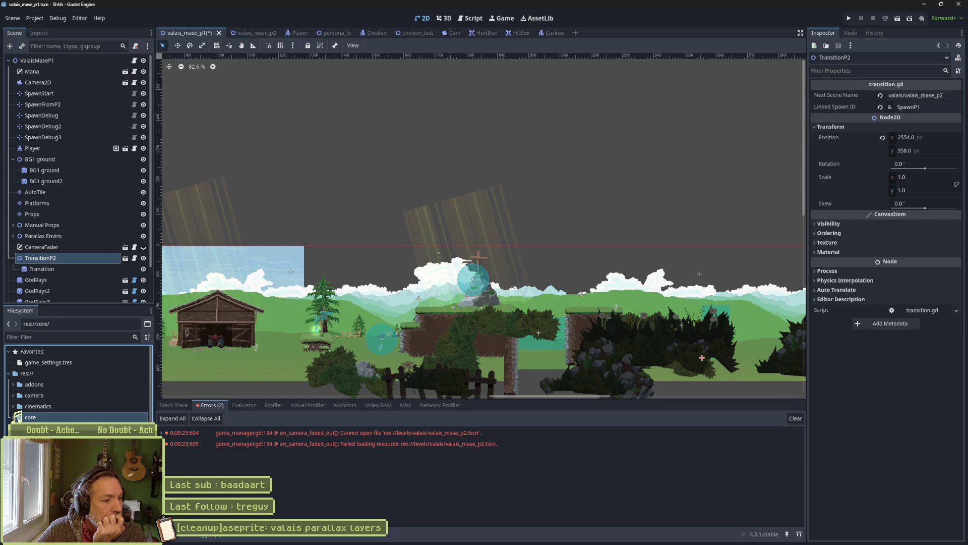
scroll(18, 418, down, 2)
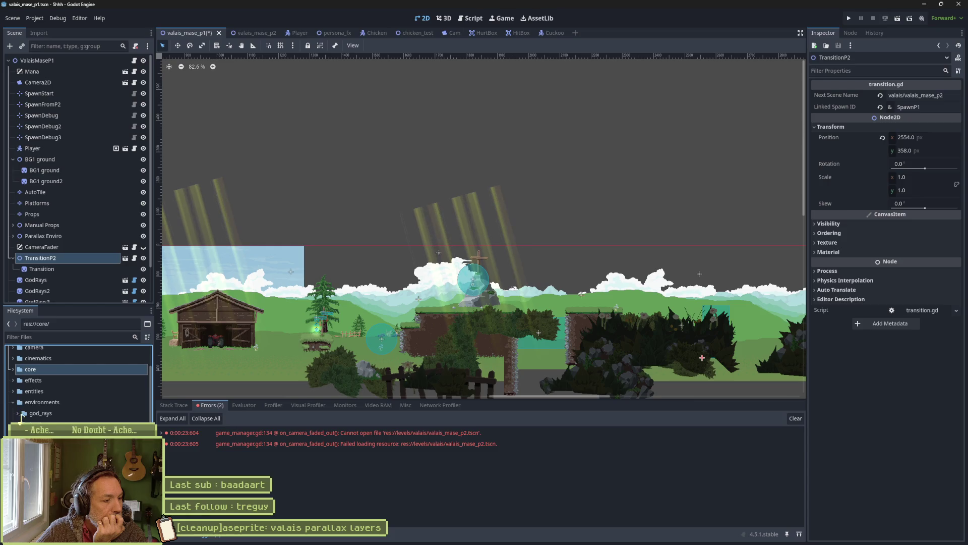
scroll(19, 418, down, 2)
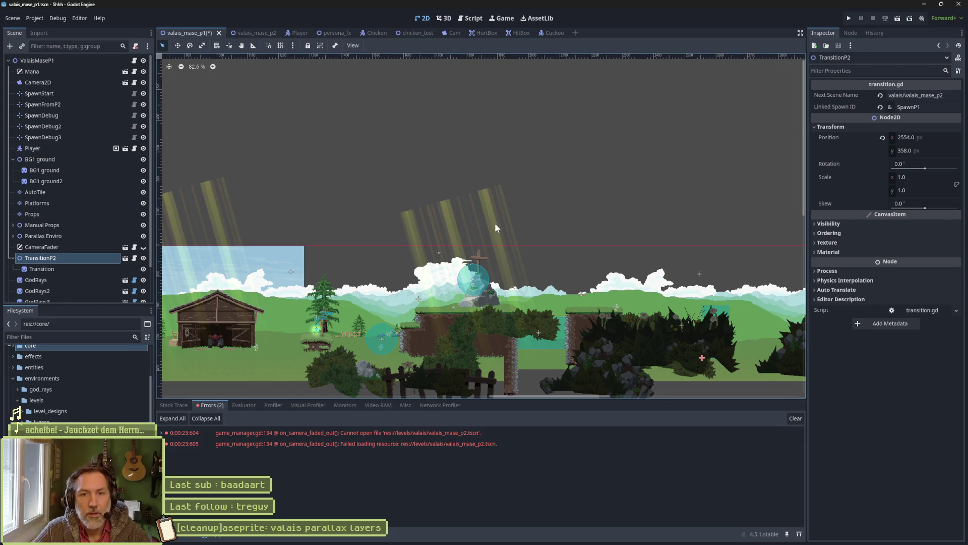
click(893, 96)
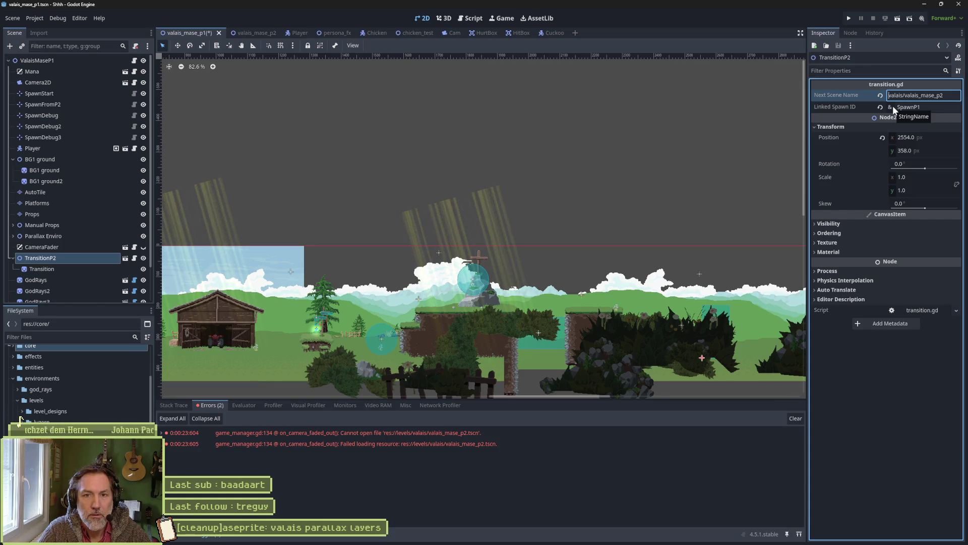
key(Return)
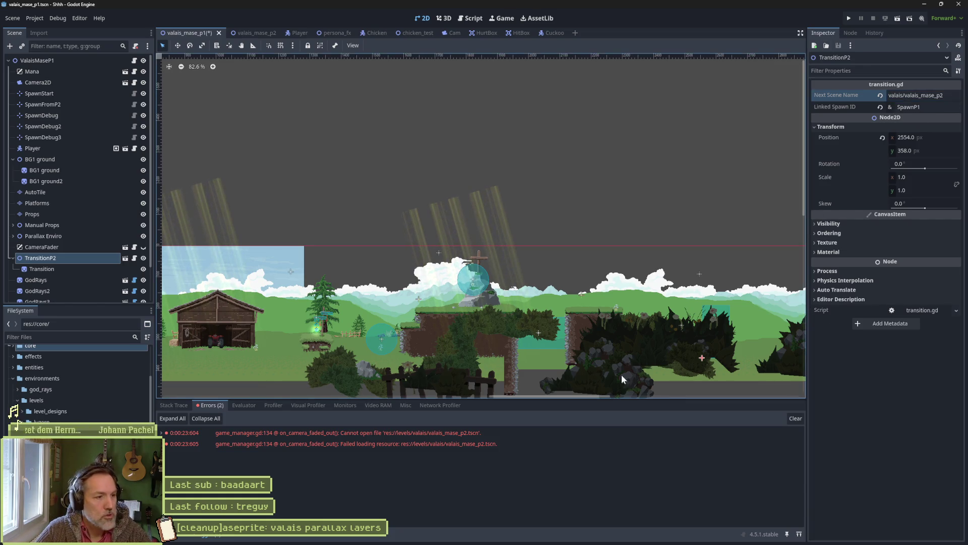
click(134, 257)
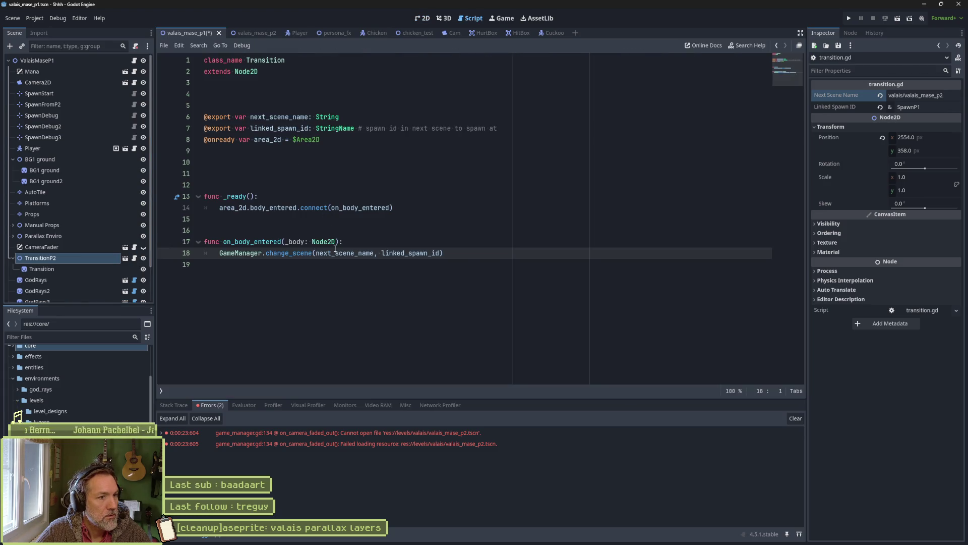
Follow change_scene and levels_path into game_settings_manager.gd's _ready, where levels_path is assigned.
ctrl+click(300, 258)
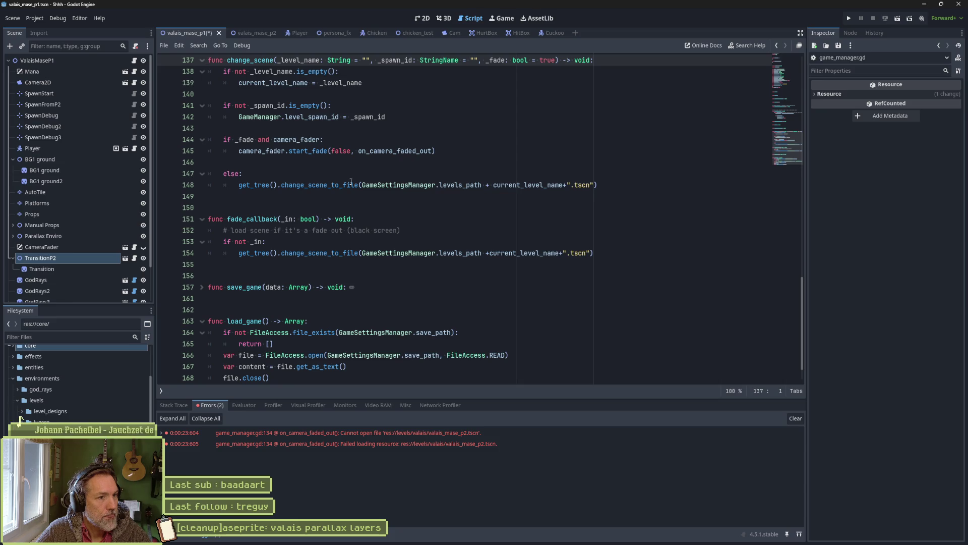
ctrl+click(463, 185)
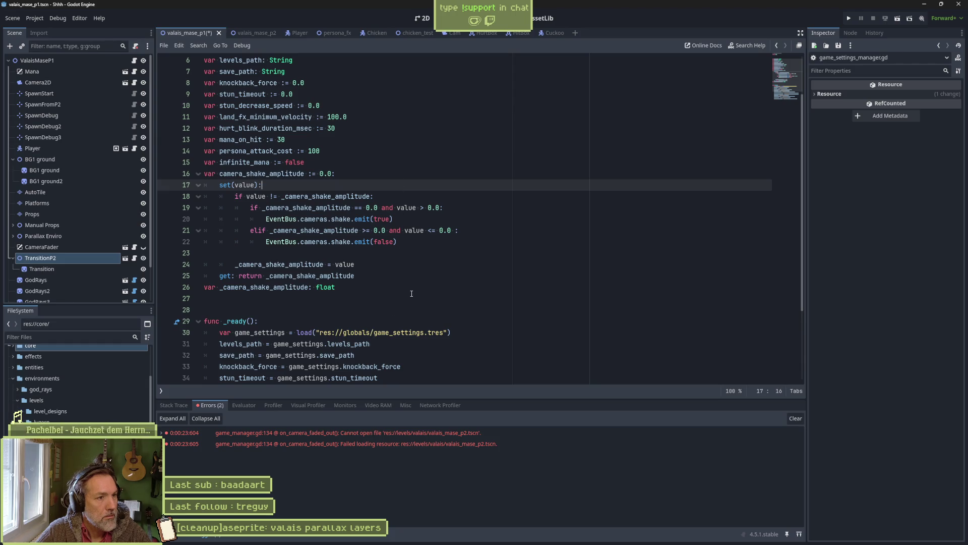
key(alt+Left)
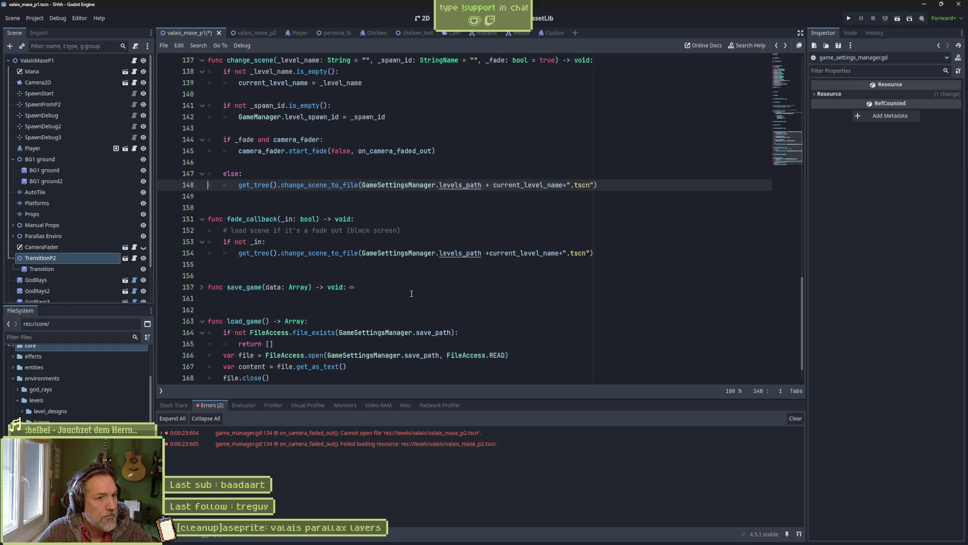
ctrl+click(460, 185)
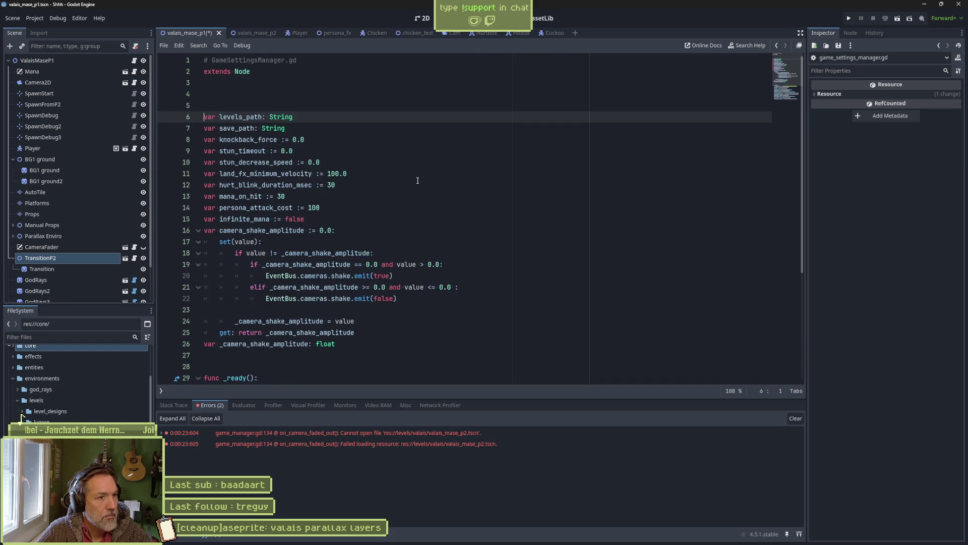
scroll(444, 208, down, 5)
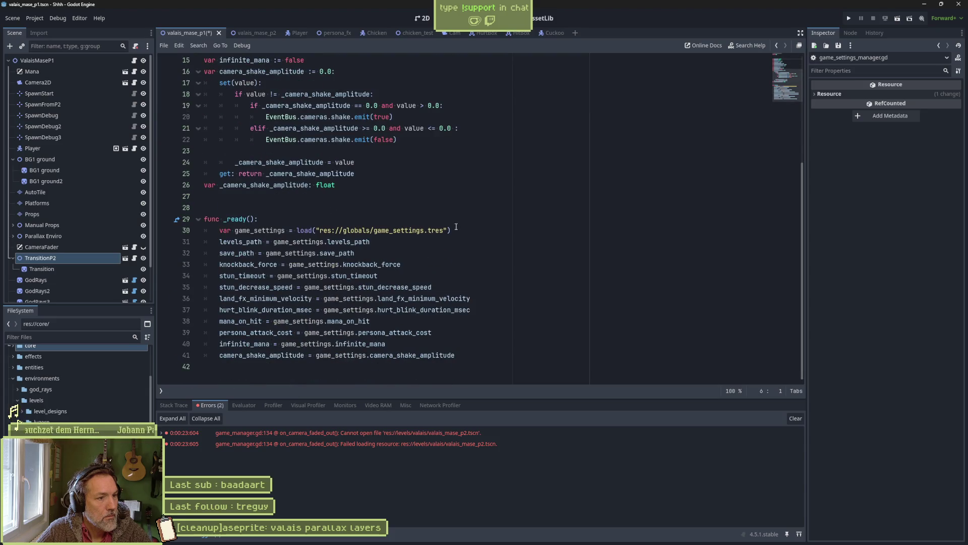
click(382, 242)
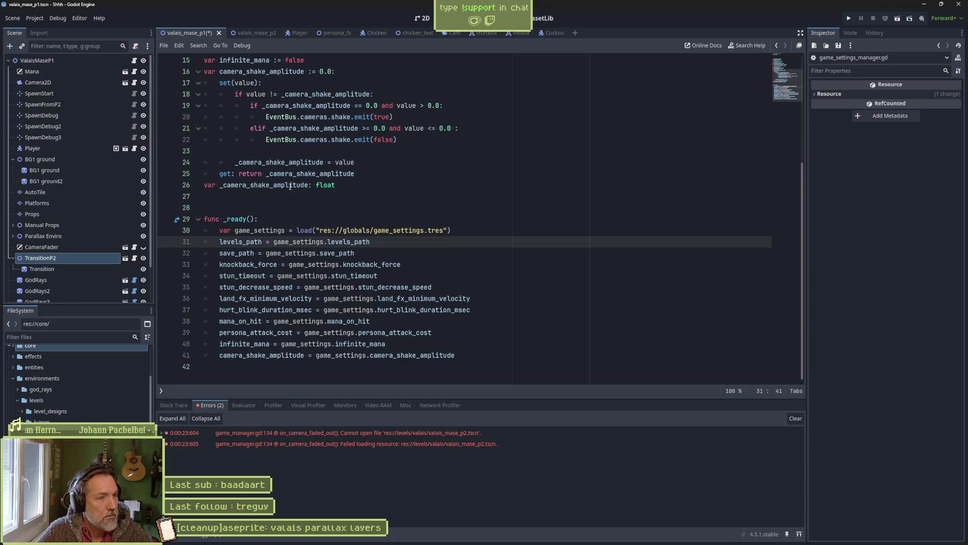
click(86, 338)
Set game_settings.tres Levels Path to res://environments/levels/, save, and run valais_mase_p2.
text(game)
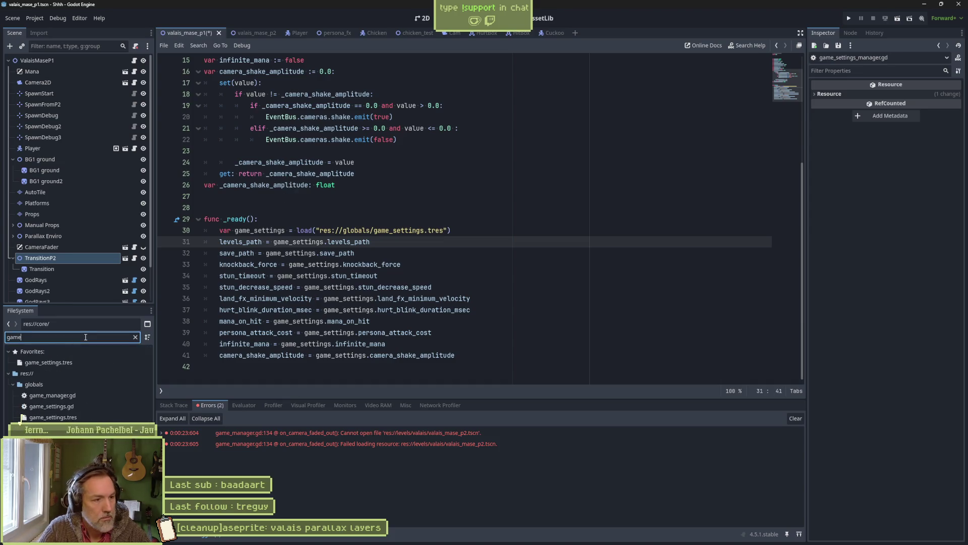
click(74, 363)
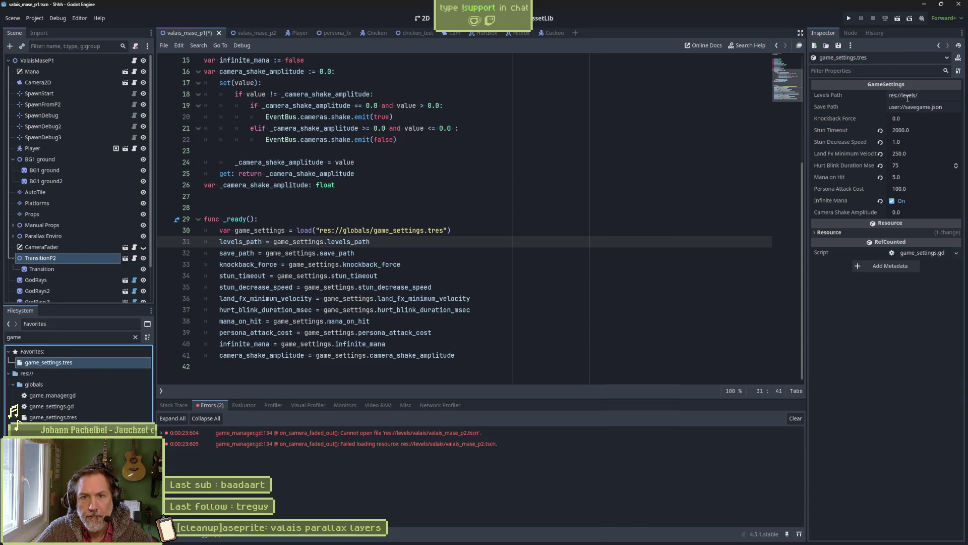
click(888, 121)
text(envi)
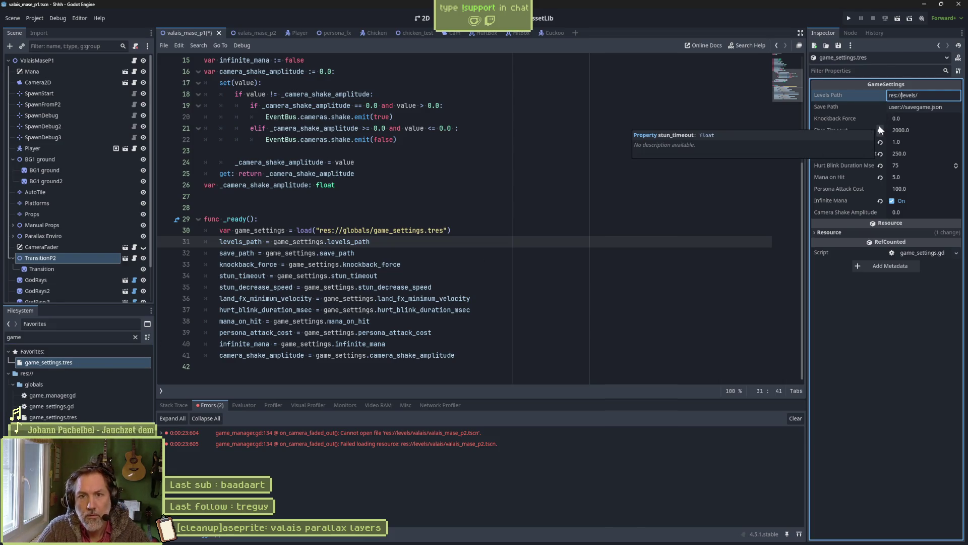
text(ronments/)
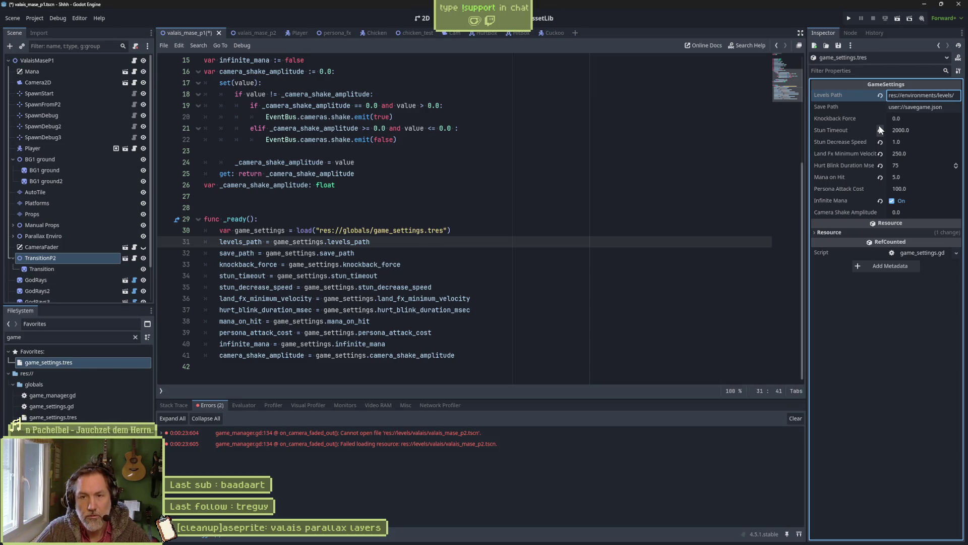
key(ctrl+s)
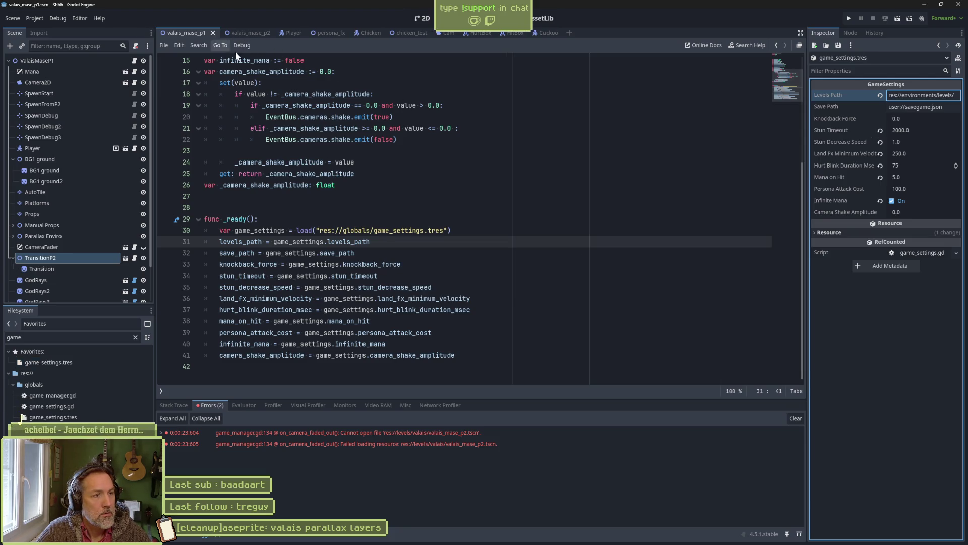
click(248, 33)
key(F6)
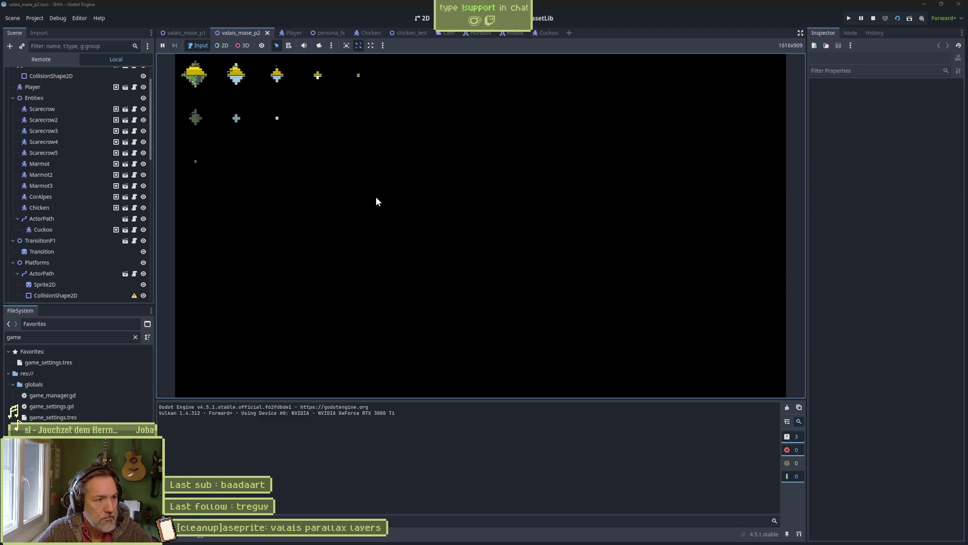
Walk the cat left into the exit transition, then stop the test run with F8.
key(Left)
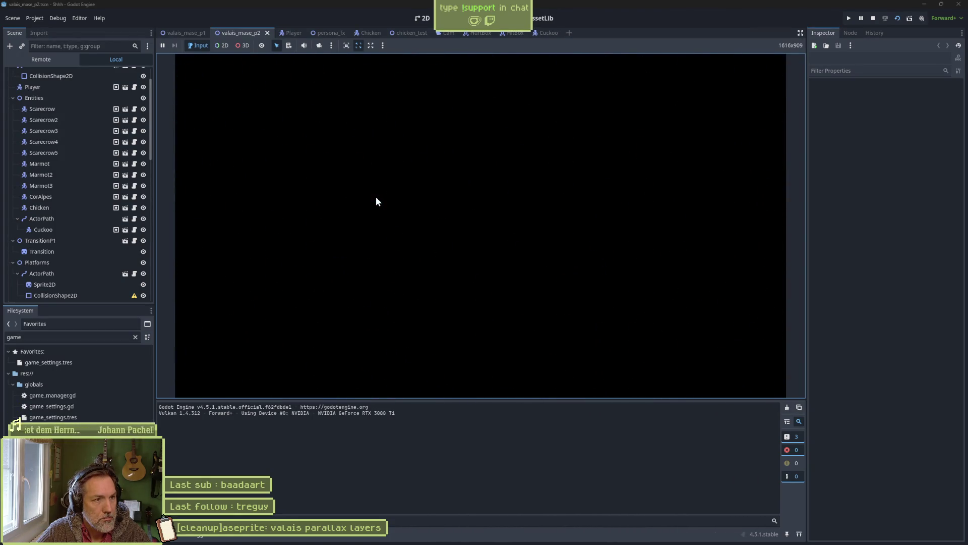
key(F8)
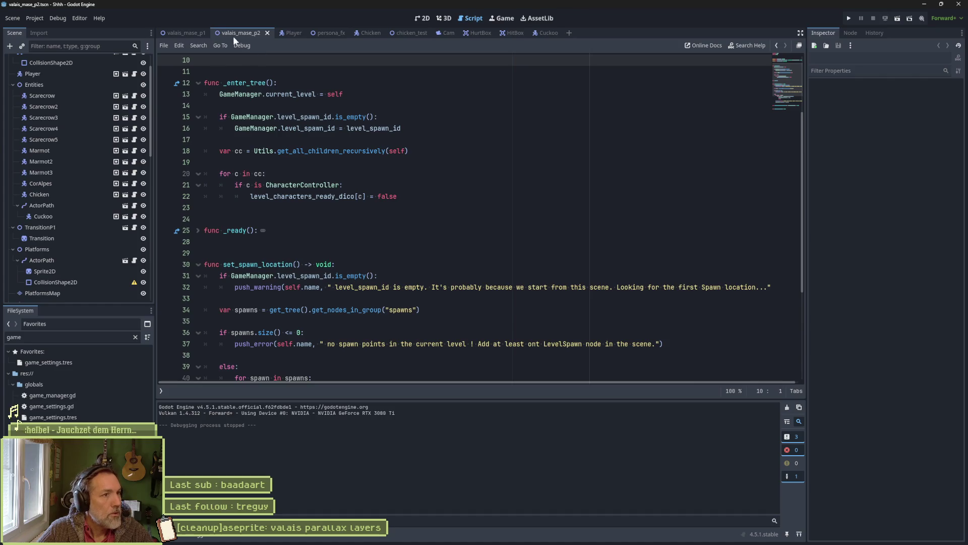
In valais_mase_p1, clear the file filter and move the camera folder's files into core/camera.
click(187, 33)
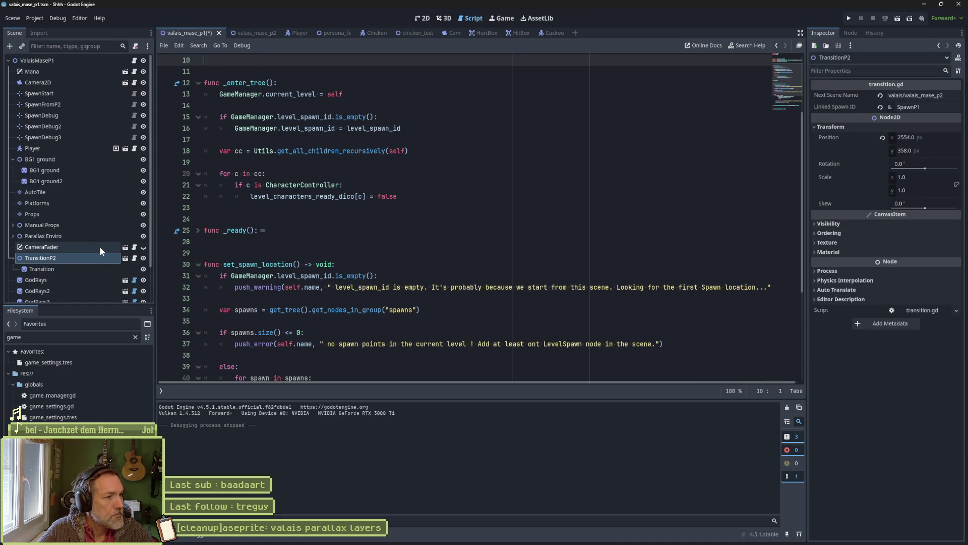
click(135, 337)
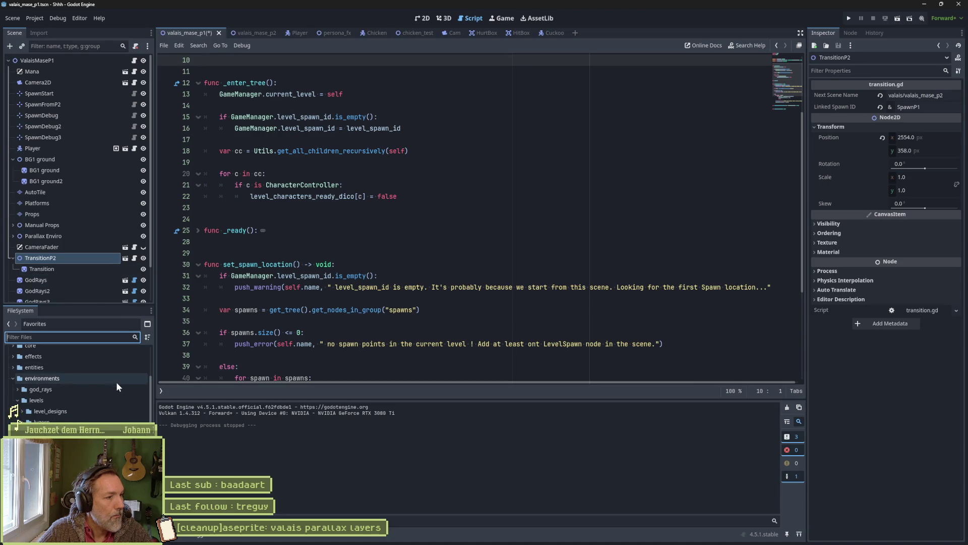
click(14, 377)
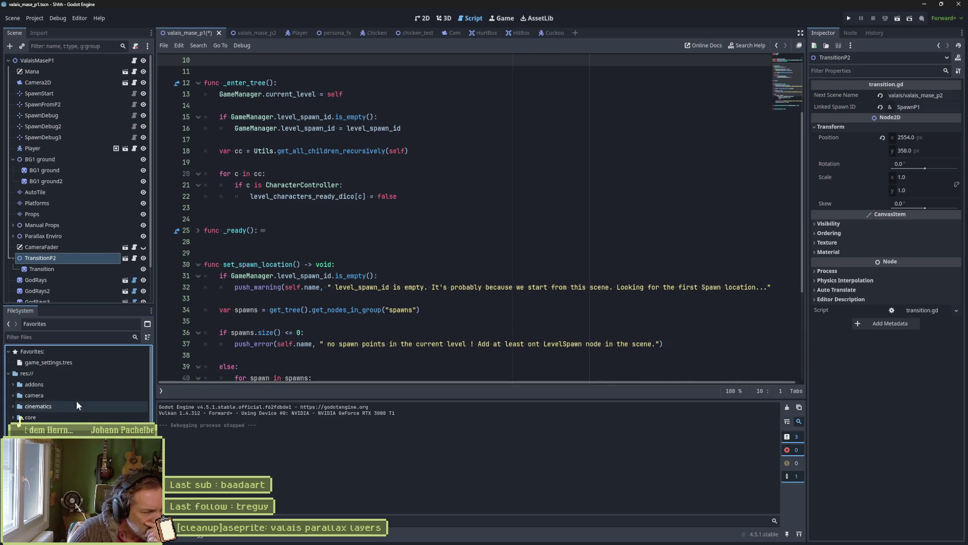
double_click(60, 394)
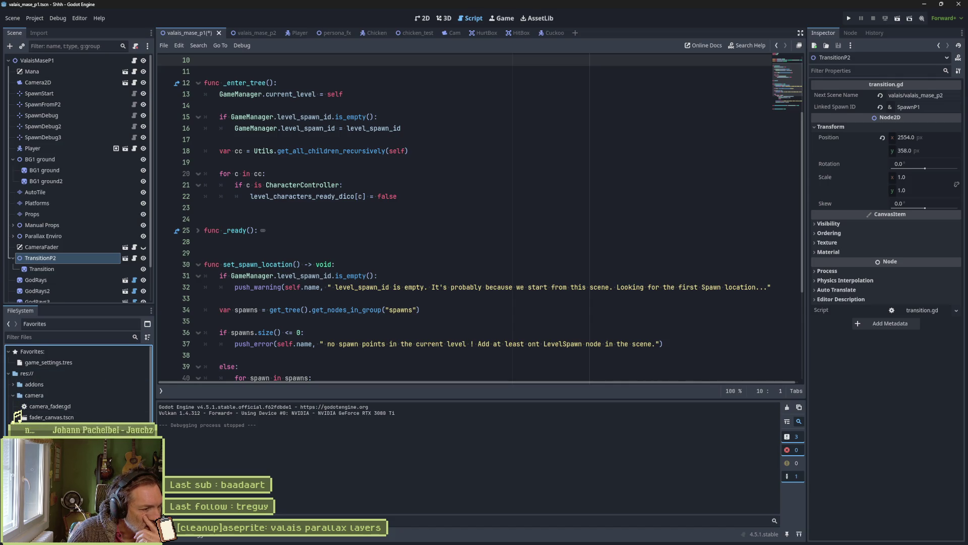
click(76, 428)
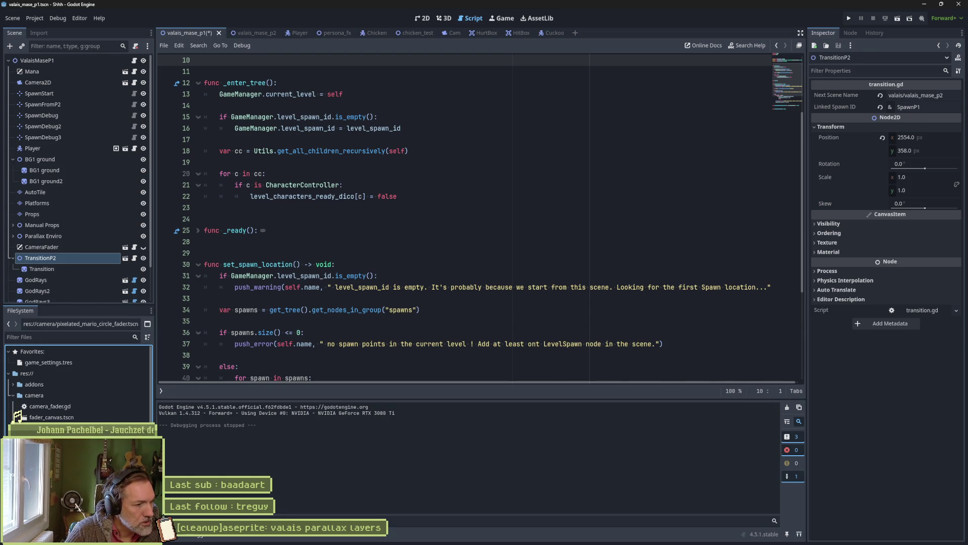
mouse_move(62, 409)
mouse_down()
mouse_move(22, 438)
mouse_move(21, 415)
mouse_up()
Delete the empty top-level camera folder and select the patrol_navigation scene file.
click(53, 397)
key(Delete)
key(Return)
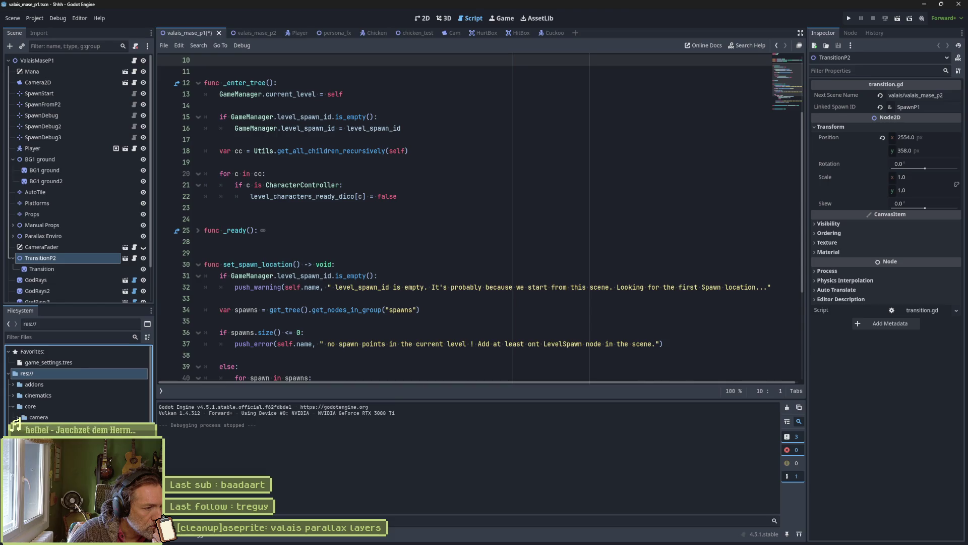
scroll(78, 383, down, 3)
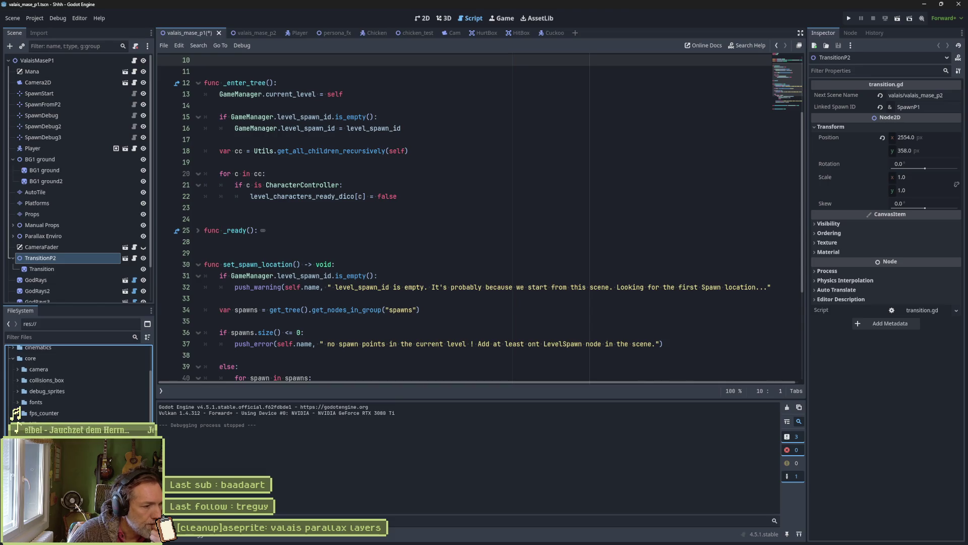
click(20, 419)
Open patrol_navigation.tscn, dismiss its missing-dependencies error, and remove the patrol_navigation folder.
double_click(20, 418)
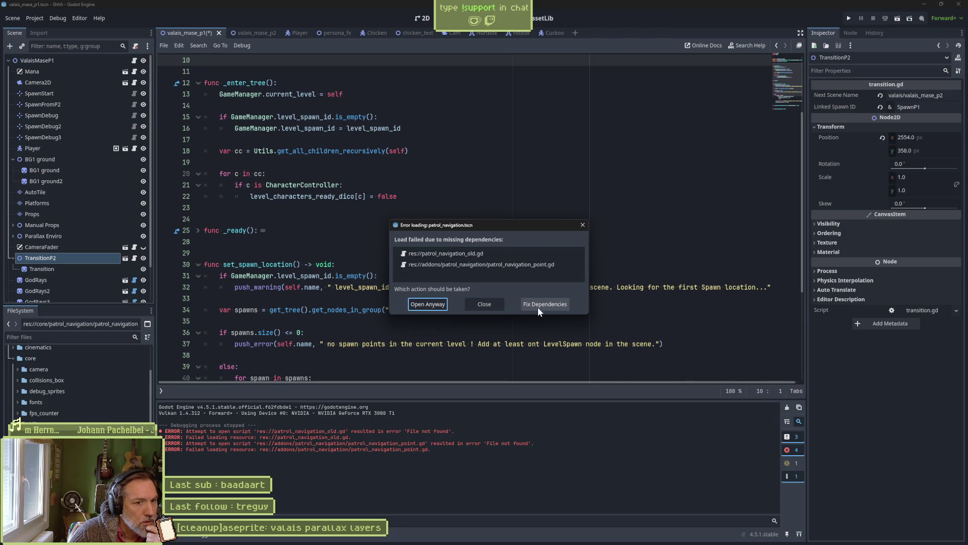
click(583, 225)
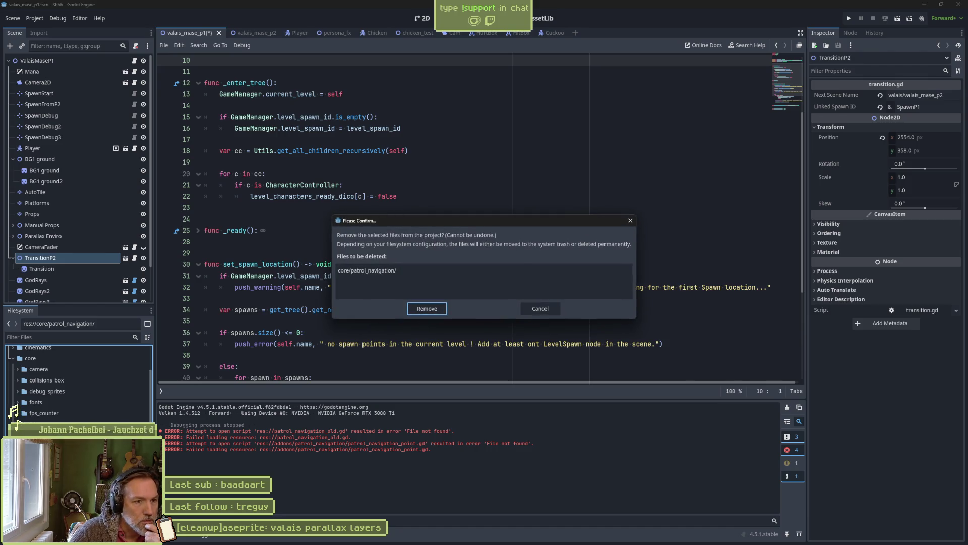
click(427, 312)
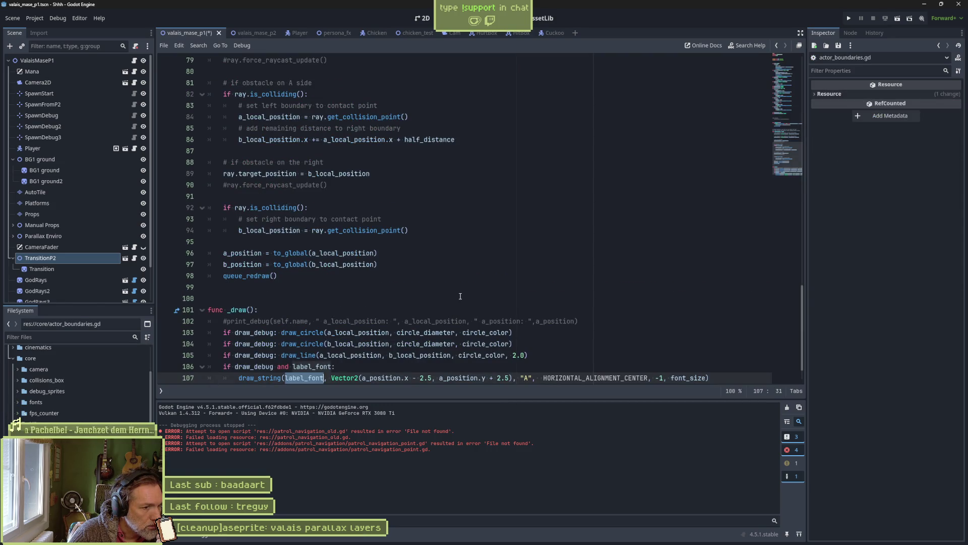
Scroll back up the FileSystem dock and open boundaries.tscn.
scroll(460, 295, up, 12)
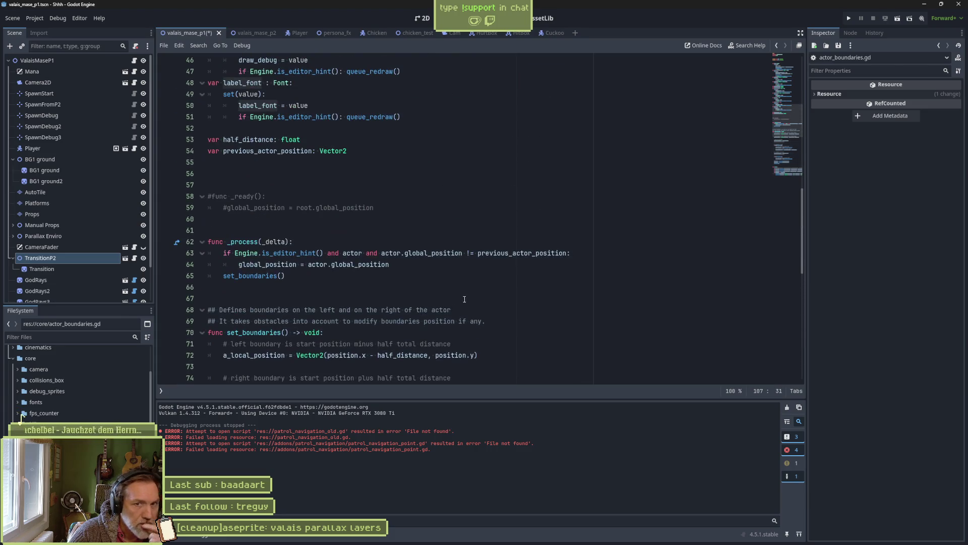
scroll(548, 243, up, 14)
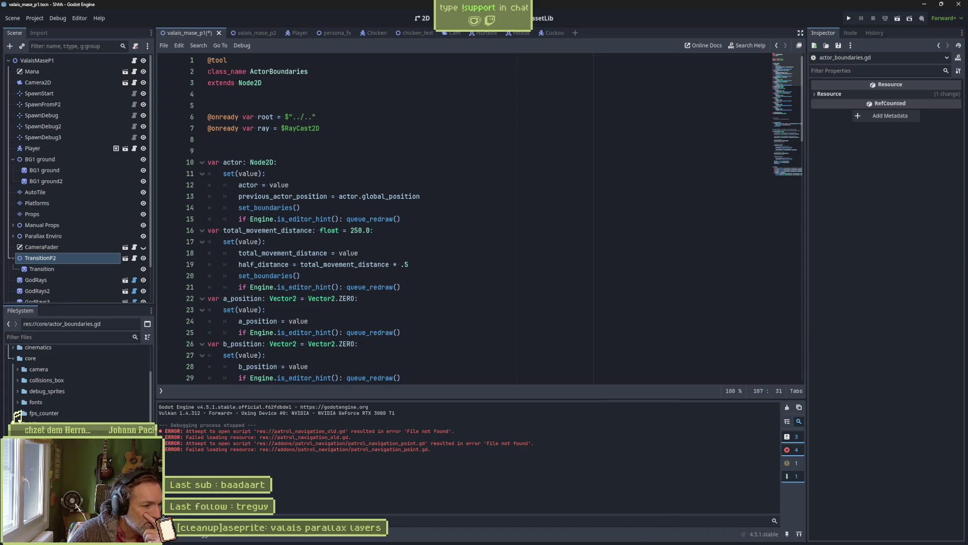
double_click(45, 434)
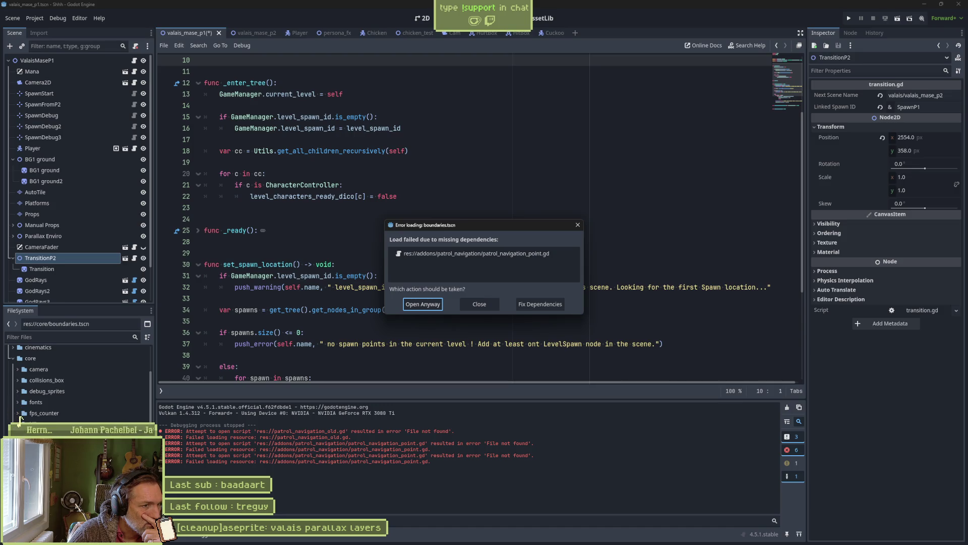
Close the boundaries.tscn error about missing patrol_navigation_point.gd.
click(469, 301)
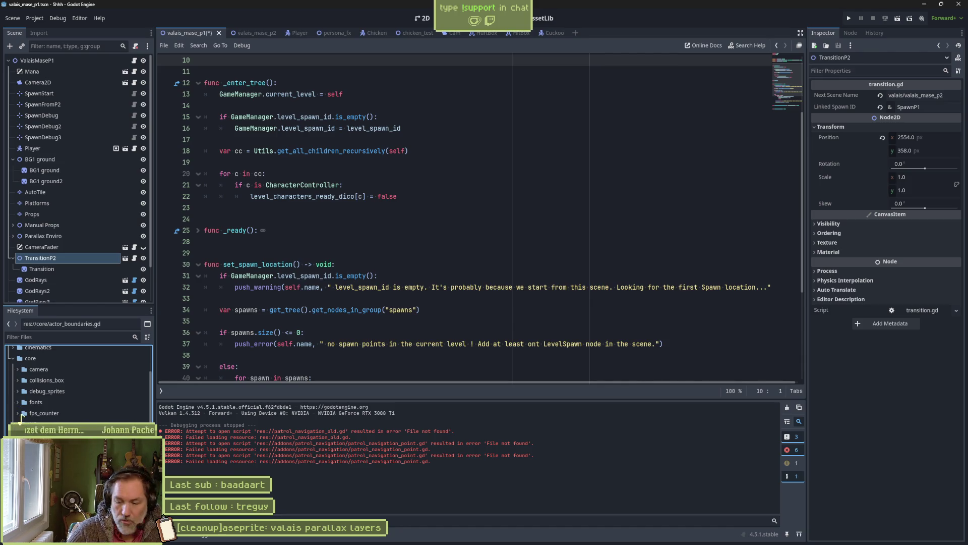
key(Return)
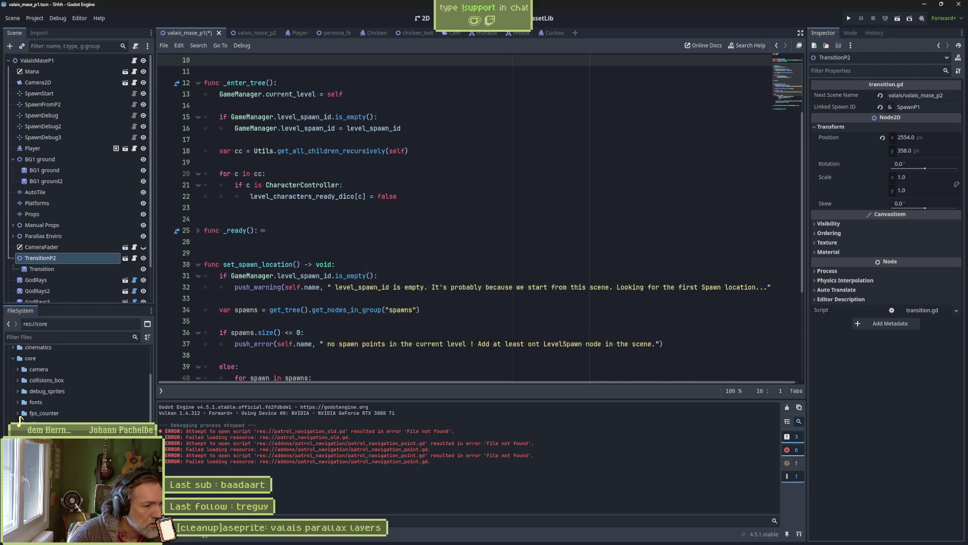
Run the project from the main scene, nudge the cat right, and stop it.
key(F5)
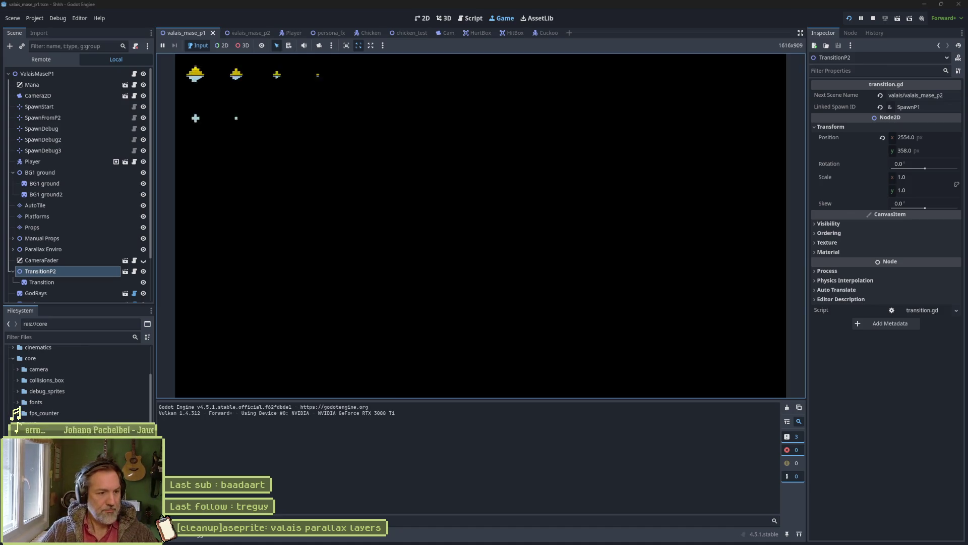
key(Right)
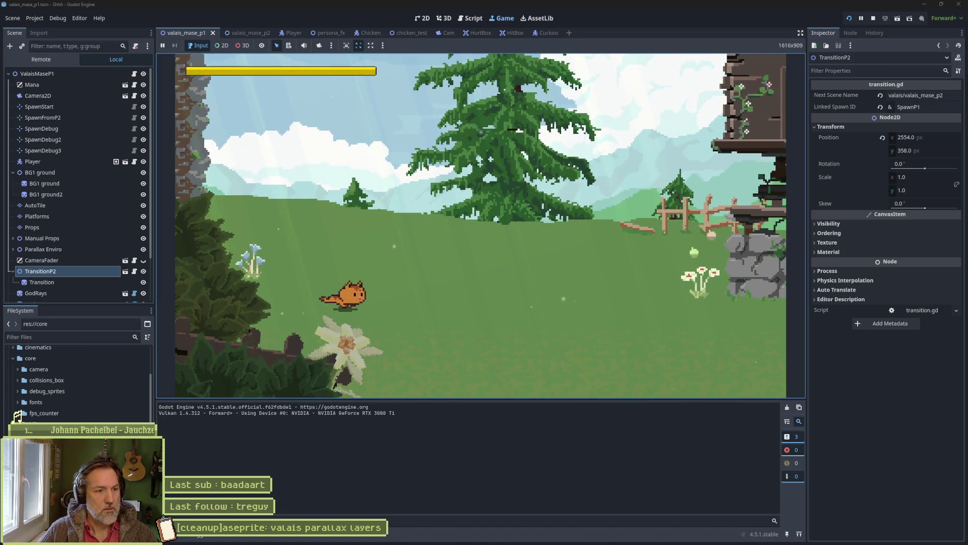
key(F8)
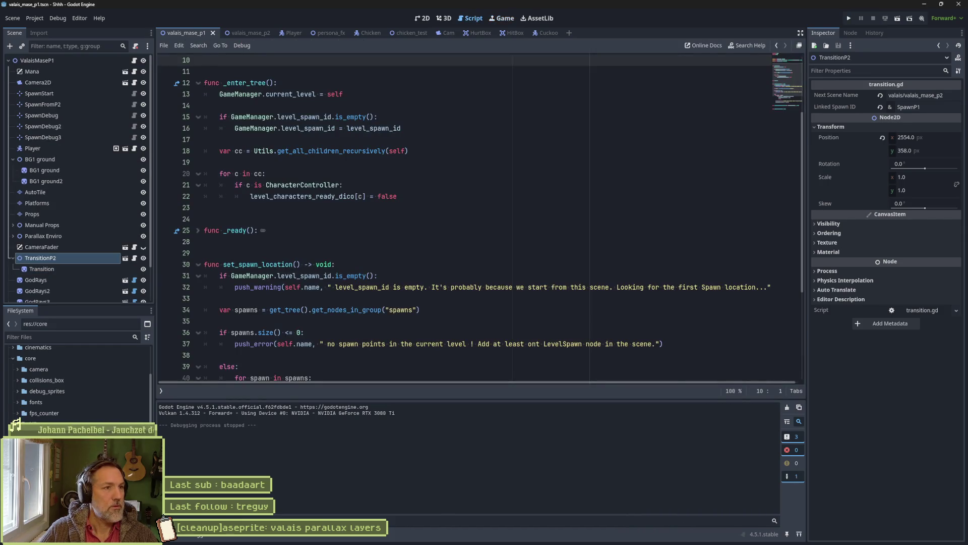
Run valais_mase_p2 alone, moving the cat right past scarecrows and a chicken, then stop.
click(233, 32)
key(F6)
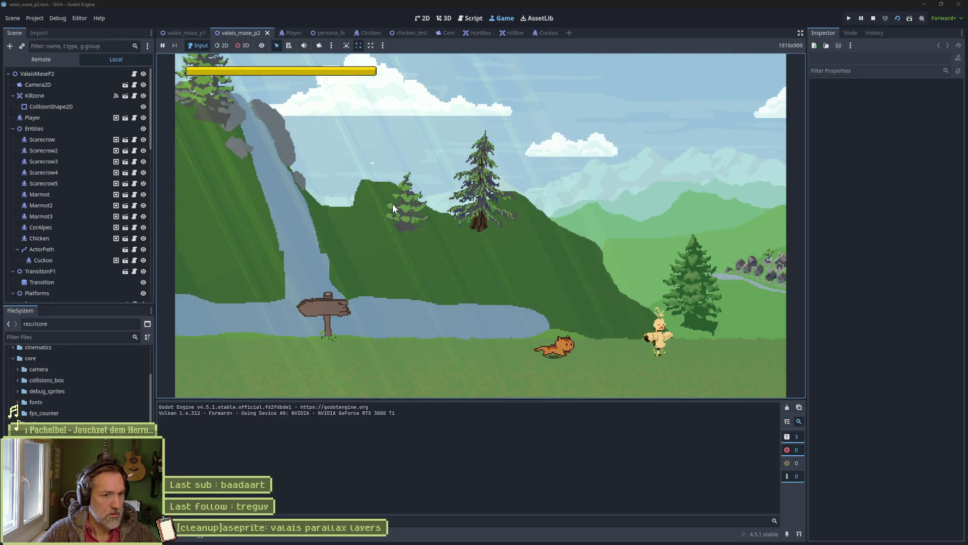
key(Right)
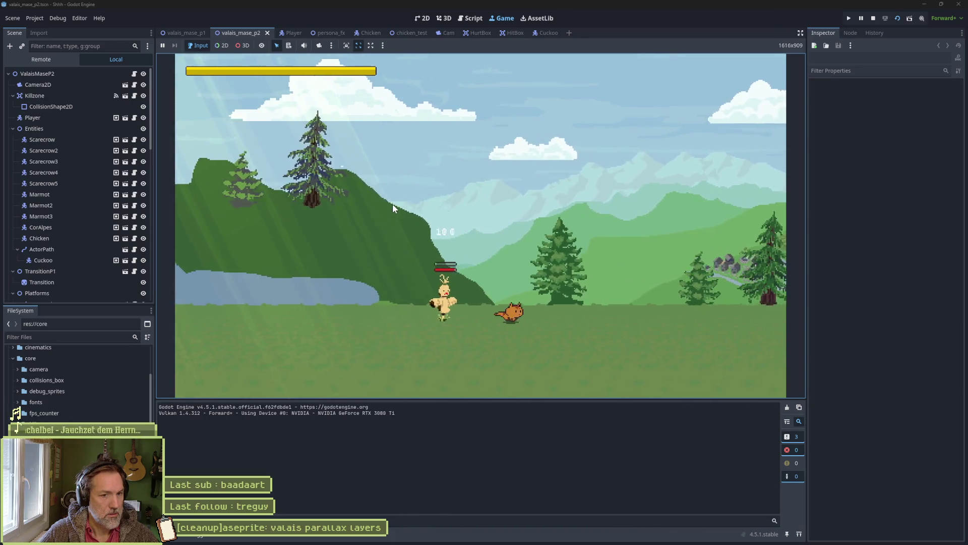
key(Right)
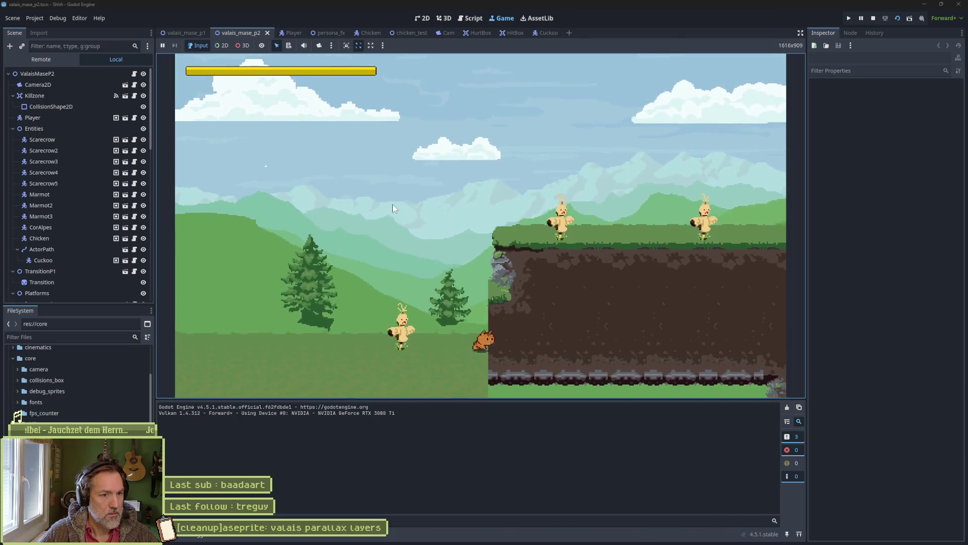
key(Right)
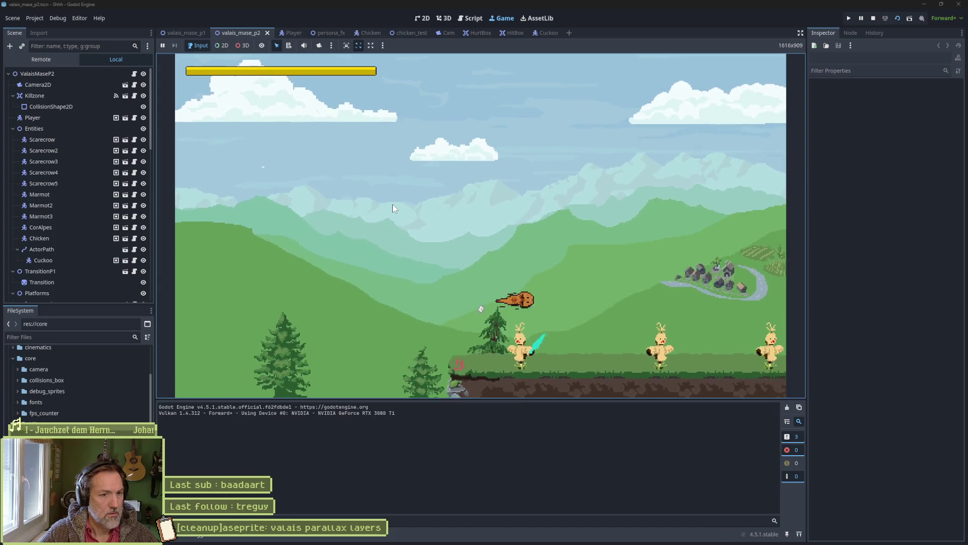
key(Right)
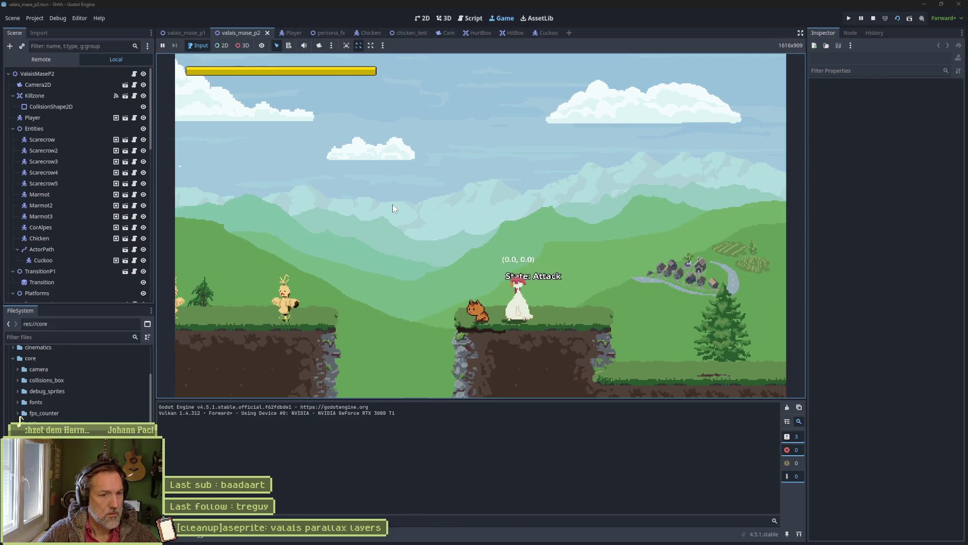
key(Right)
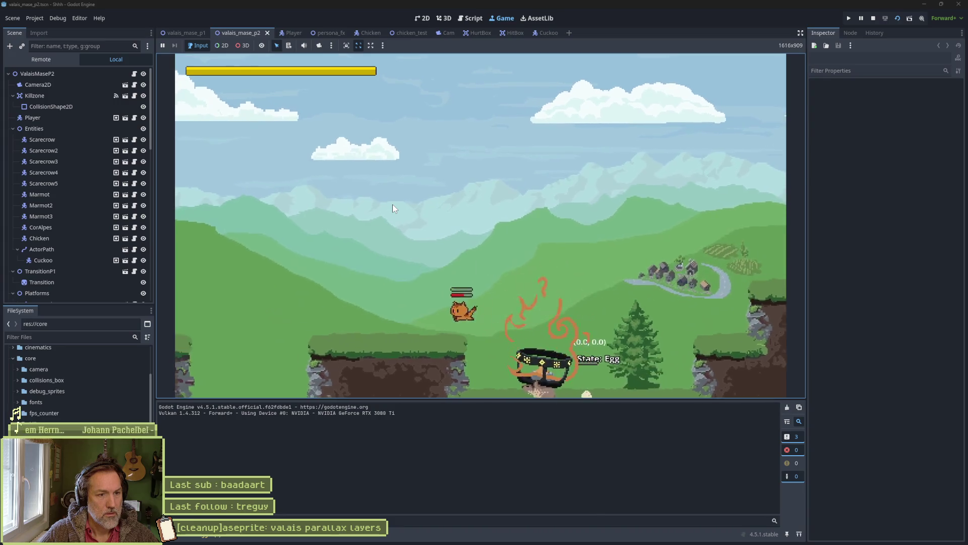
key(F8)
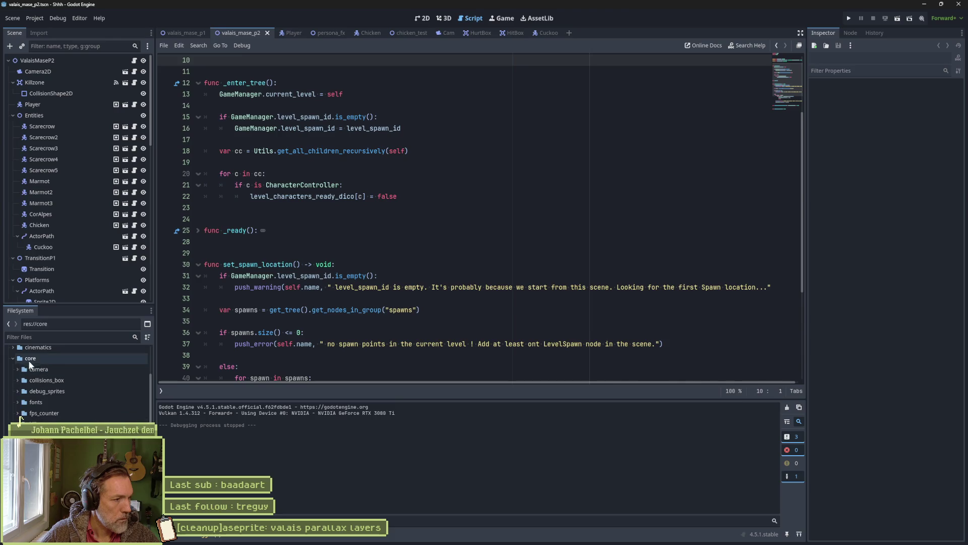
Create a sprites folder inside effects and move blurred_noise_128x128.jpg into it.
click(14, 358)
click(12, 377)
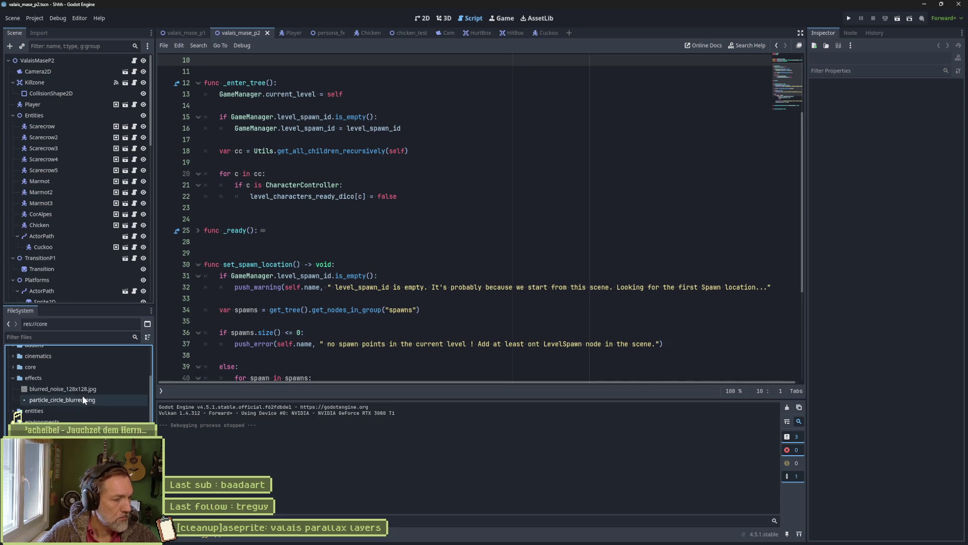
click(38, 380)
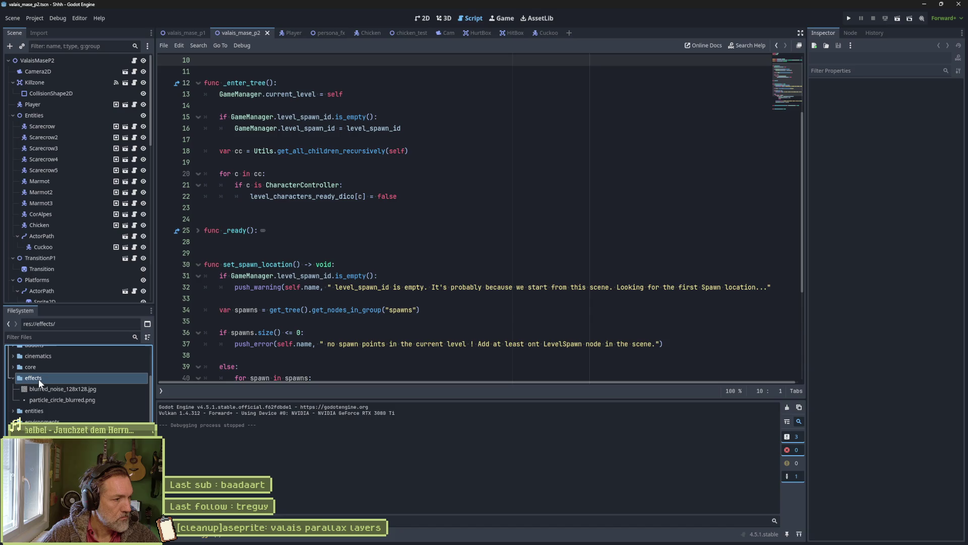
right_click(38, 379)
mouse_move(89, 385)
click(157, 384)
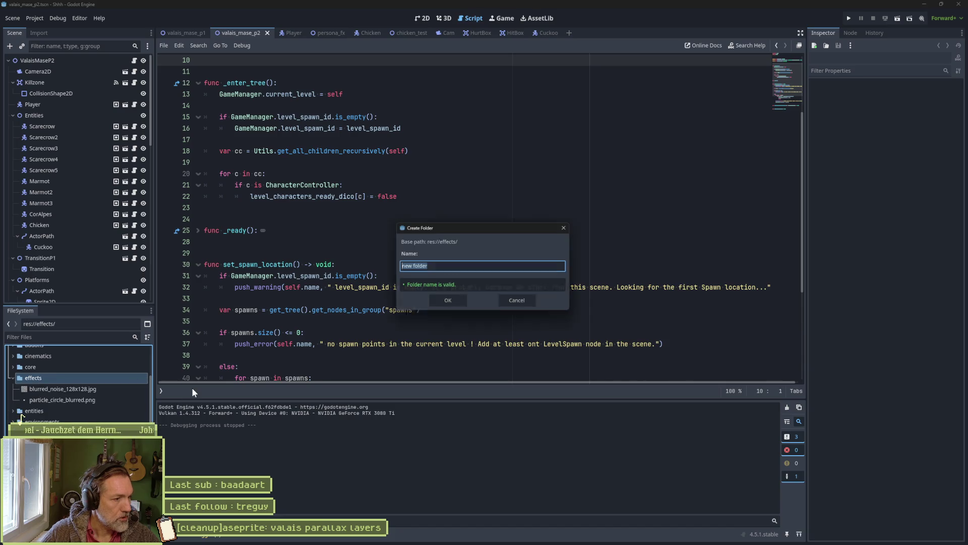
text(sprites)
key(Return)
drag(82, 399, 38, 391)
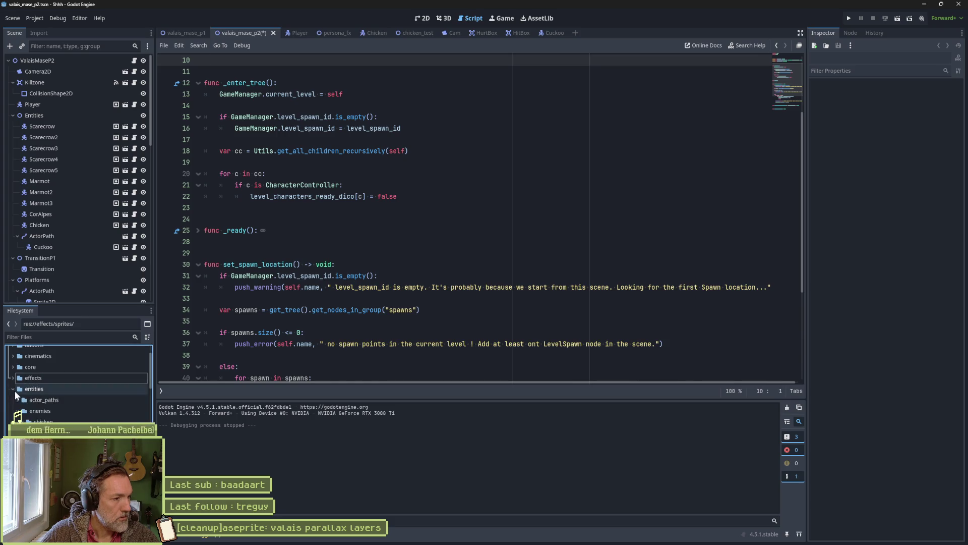
Open actor_path.tscn from entities/actor_paths.
click(13, 388)
click(16, 412)
click(18, 400)
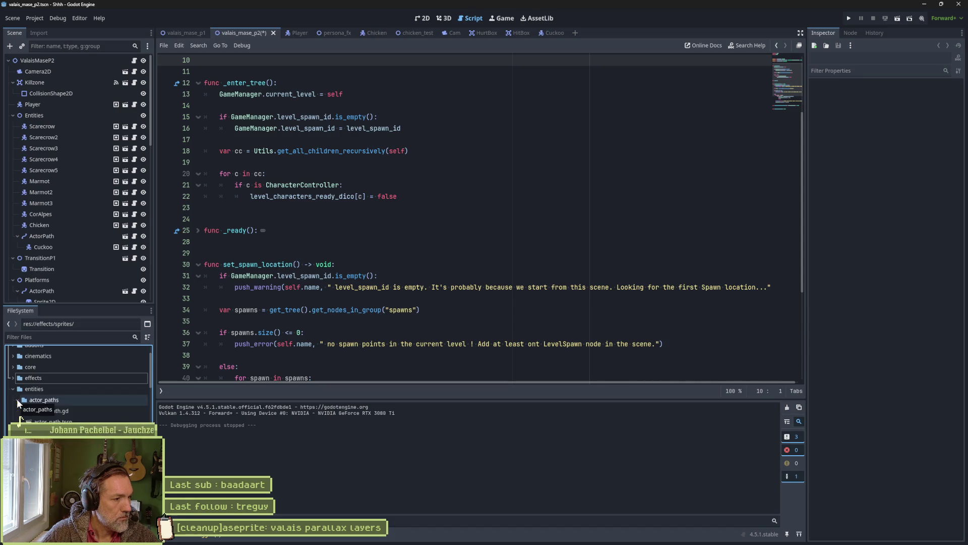
double_click(45, 422)
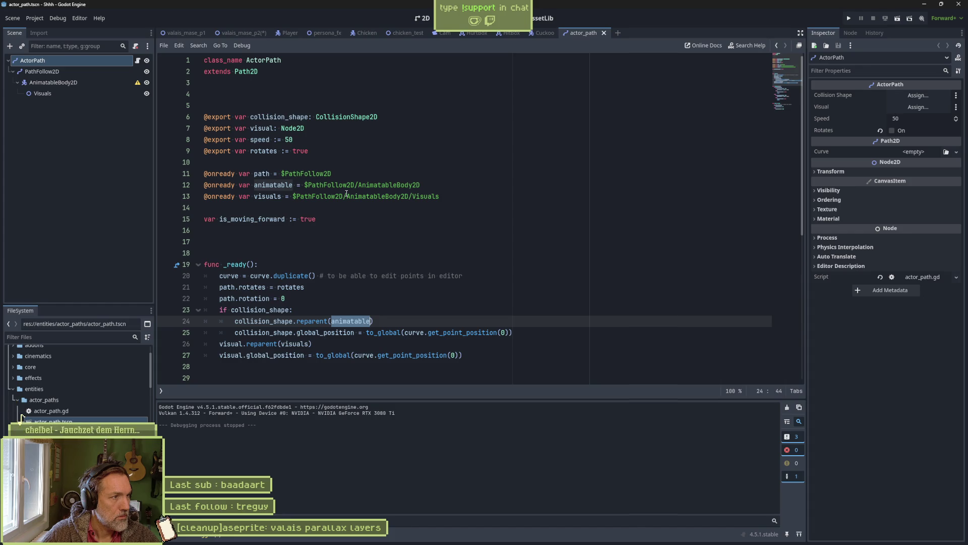
Inspect the actor_path scene's ActorPath nodes, including Visuals, in the 2D view.
click(422, 18)
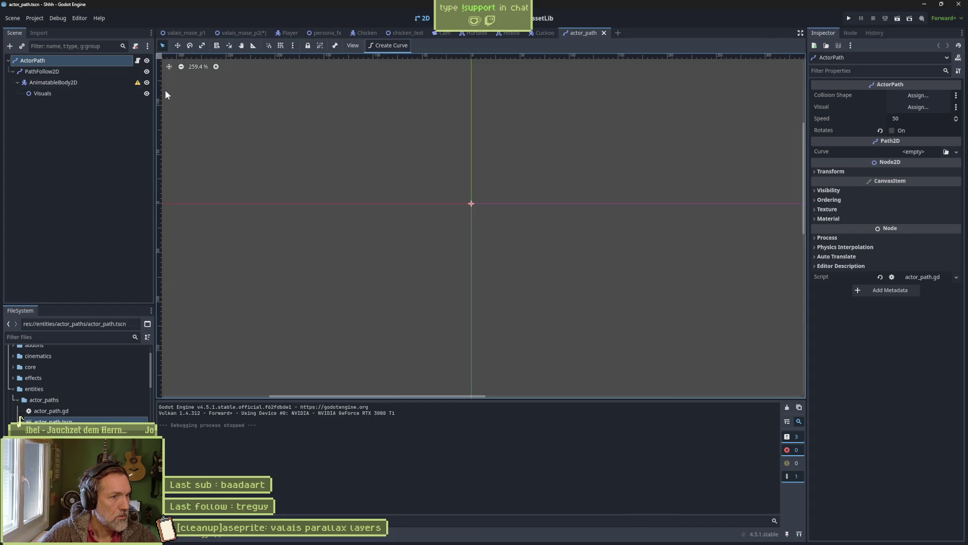
click(45, 71)
key(Down)
key(Down)
click(51, 60)
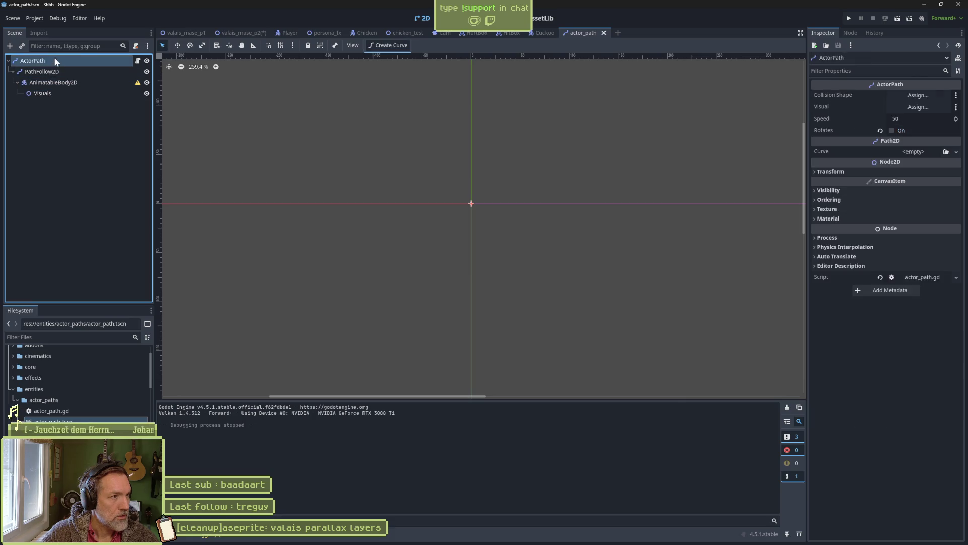
Close the actor_path, Cuckoo, HitBox, HurtBox, Cam, chicken_test, Chicken and persona_fx scene tabs.
click(604, 33)
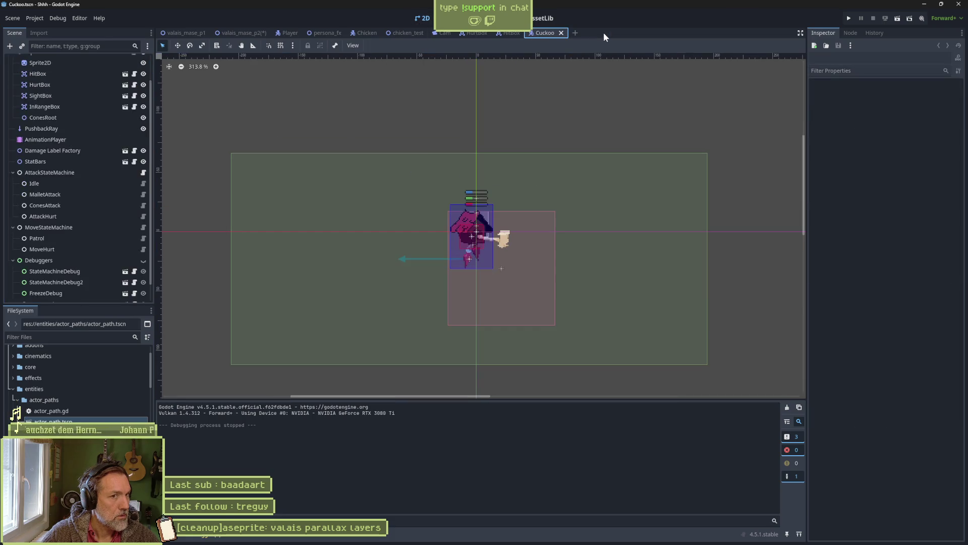
middle_click(535, 32)
middle_click(510, 33)
middle_click(474, 33)
middle_click(444, 33)
middle_click(409, 33)
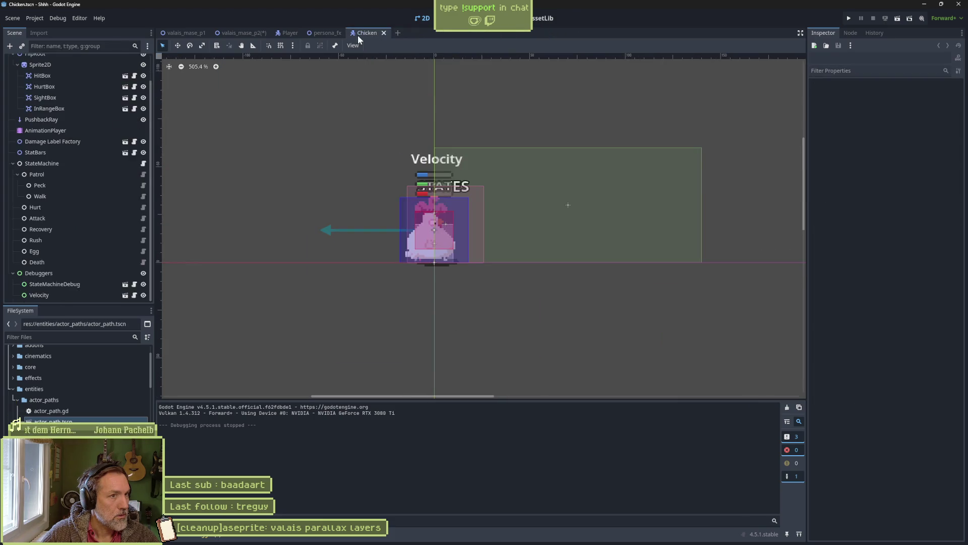
middle_click(361, 32)
middle_click(323, 32)
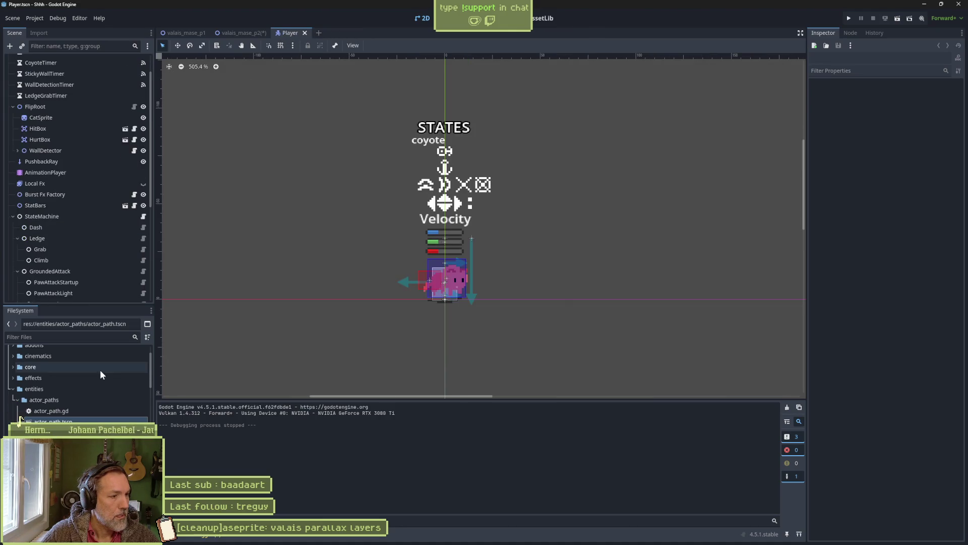
Attempt deleting actor_paths, review its dependencies, cancel, and return to valais_mase_p2.
click(99, 404)
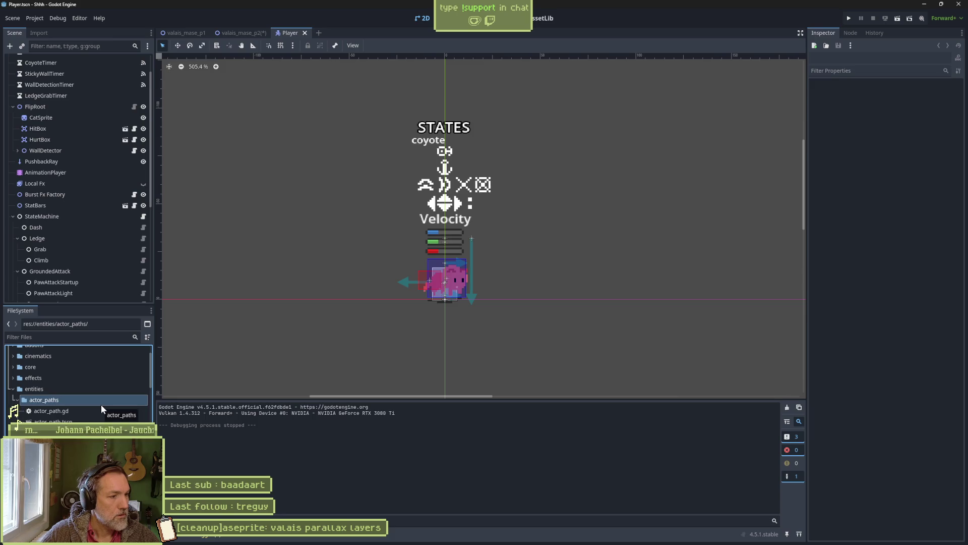
key(Delete)
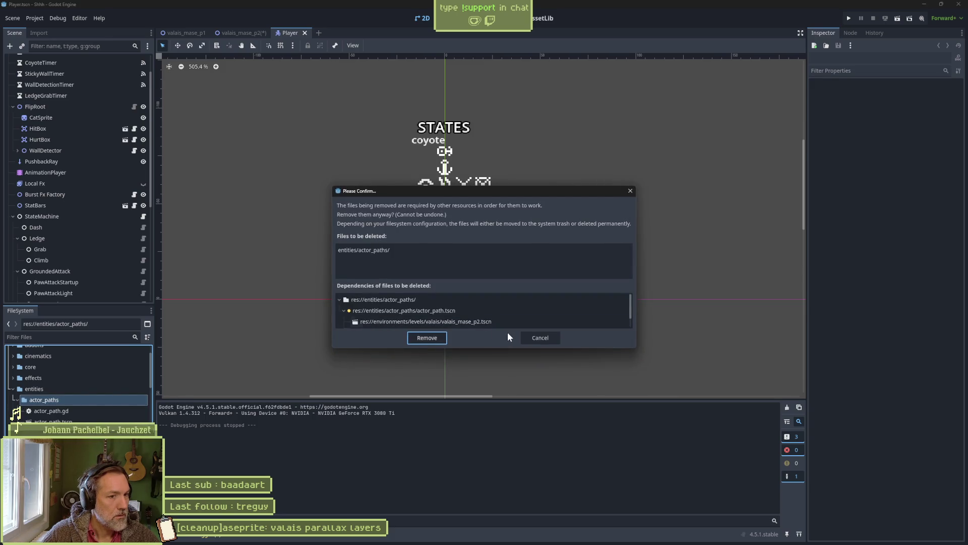
scroll(507, 311, down, 1)
scroll(507, 310, down, 1)
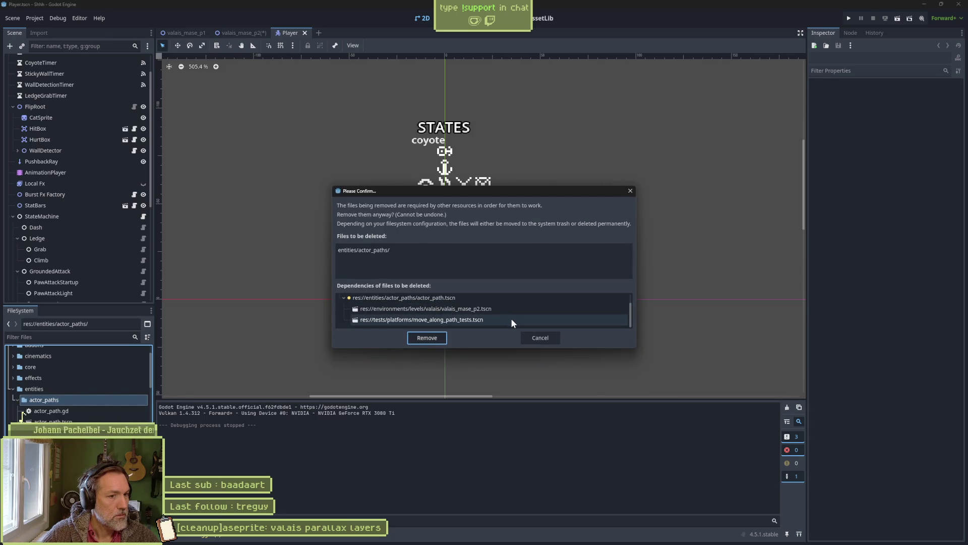
click(535, 337)
click(237, 33)
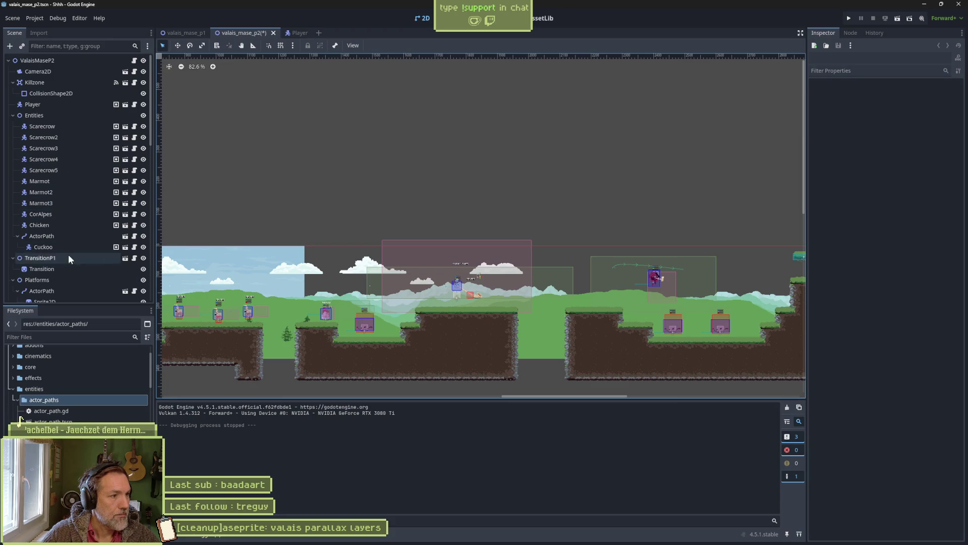
Select the ActorPath platform under Platforms and focus the viewport on it with F.
click(63, 291)
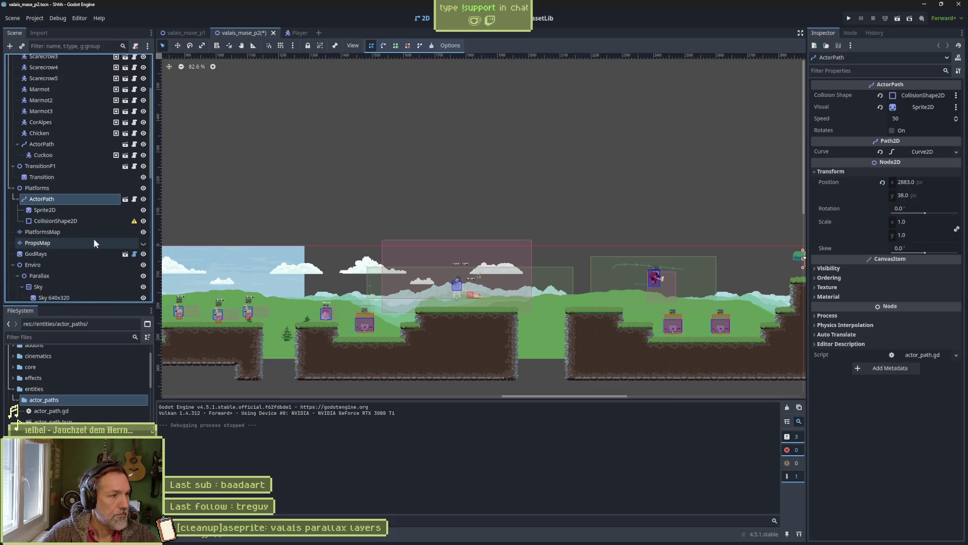
key(f)
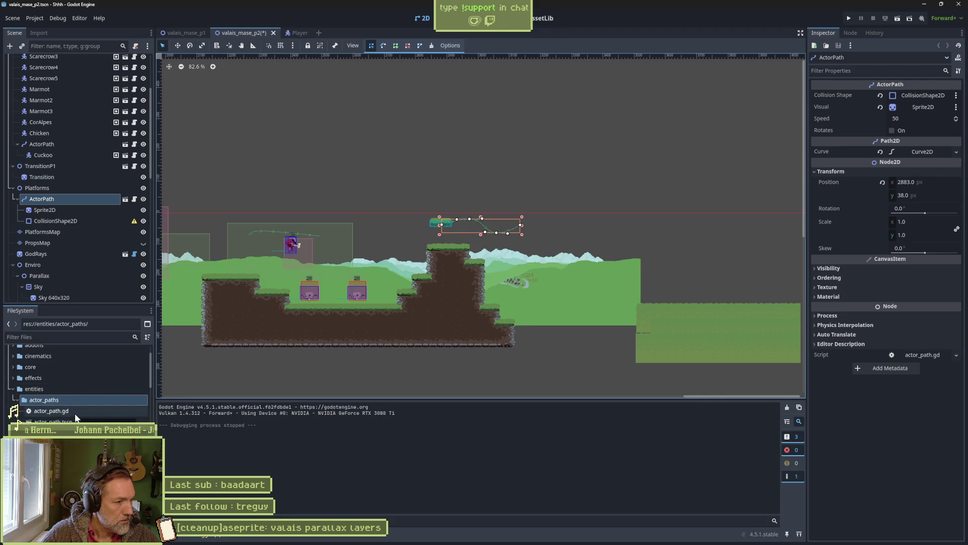
click(17, 401)
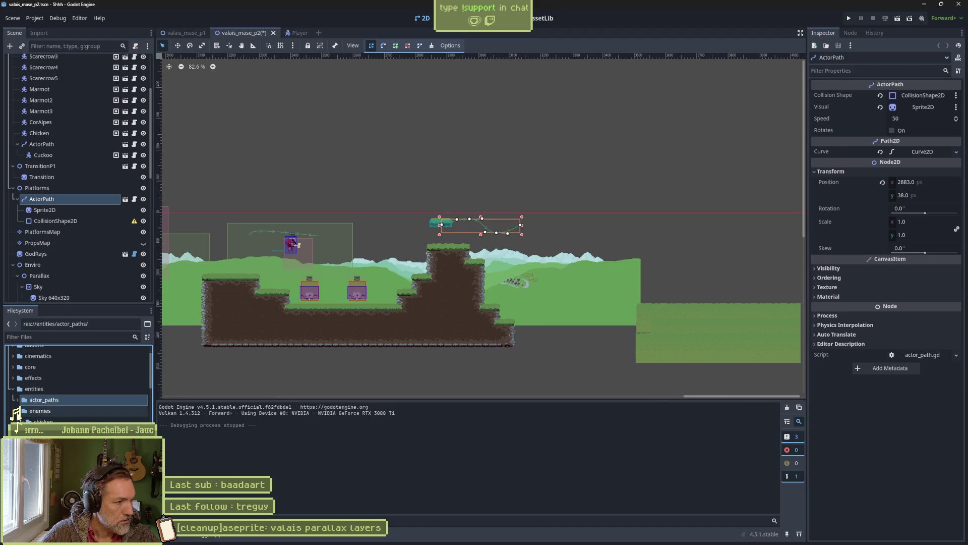
scroll(41, 415, up, 2)
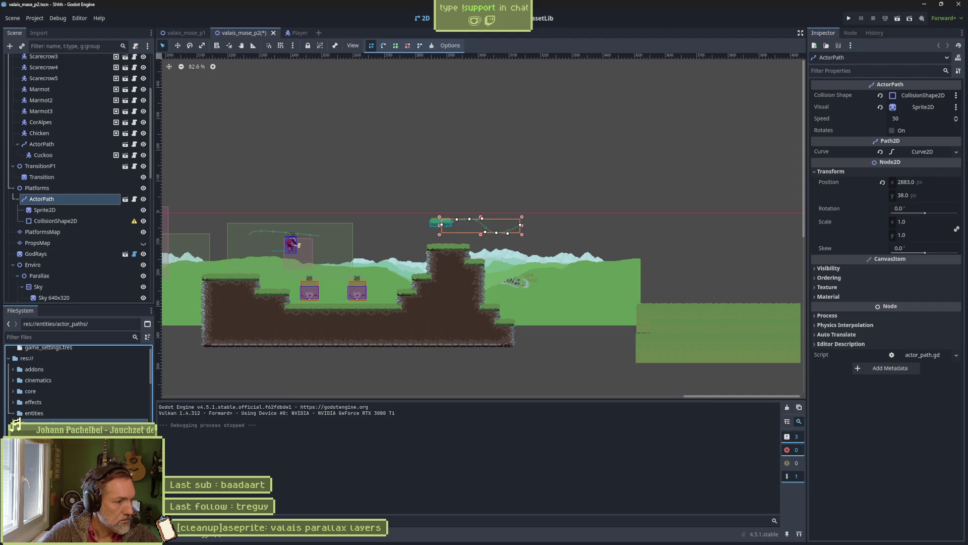
Move the actor_paths folder into core and collapse core.
drag(19, 417, 28, 391)
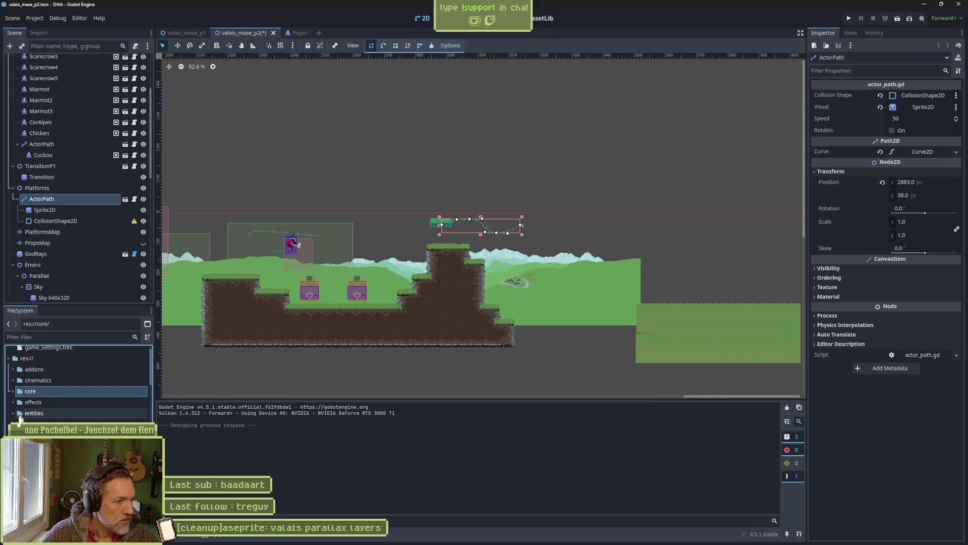
click(13, 393)
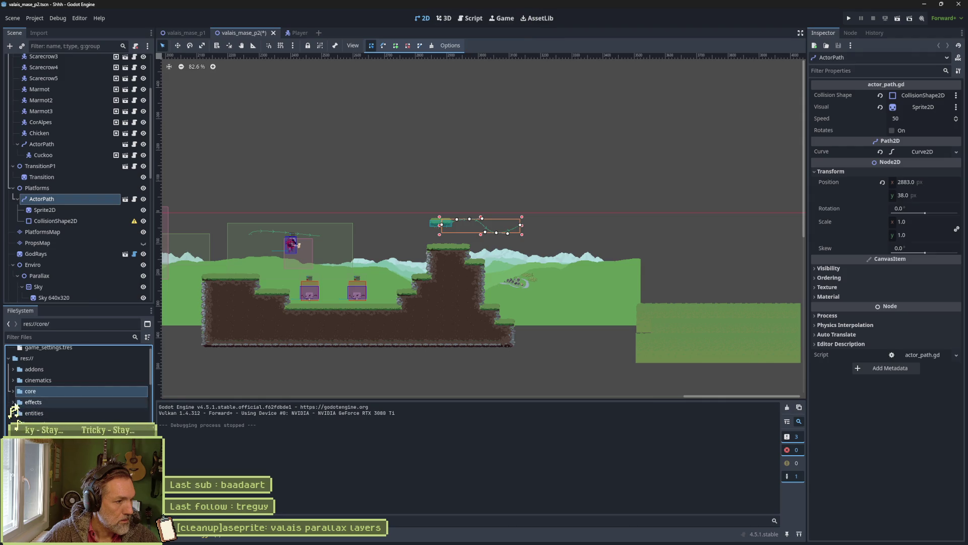
scroll(20, 417, down, 1)
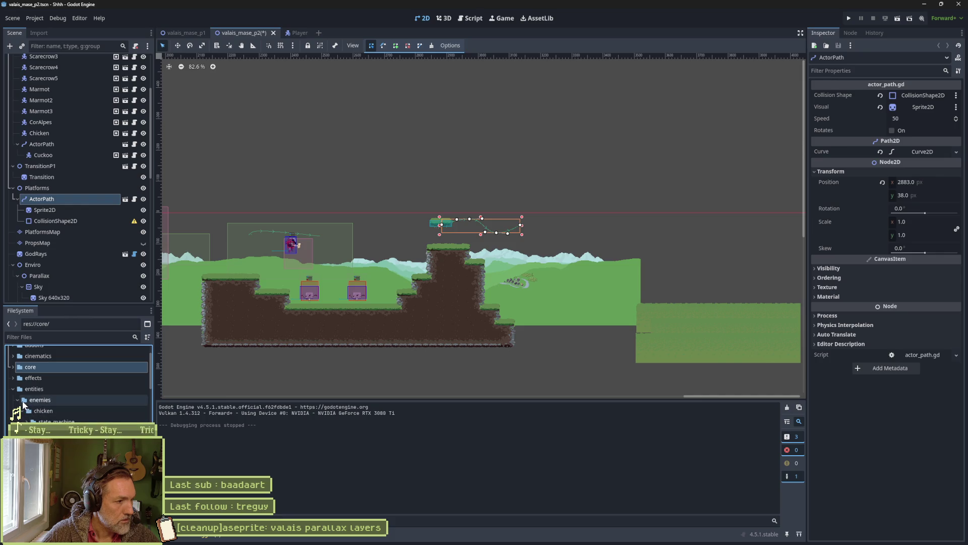
Expand entities/enemies and open the cuckoo folder to show its files.
click(18, 400)
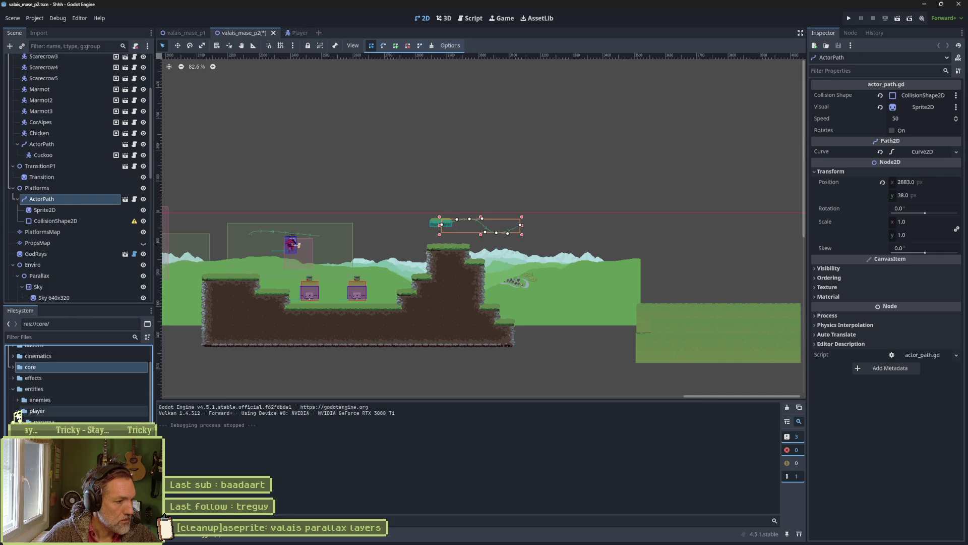
click(18, 400)
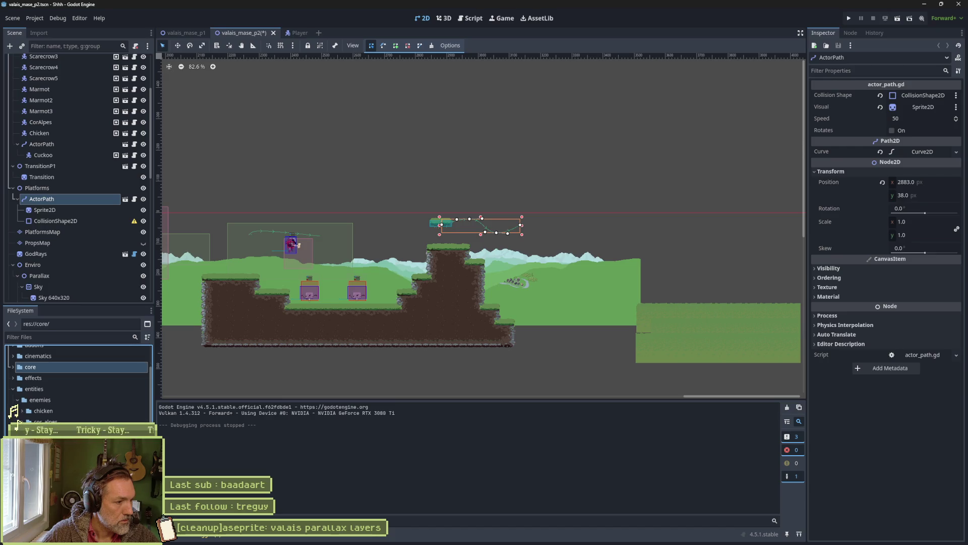
scroll(20, 418, down, 2)
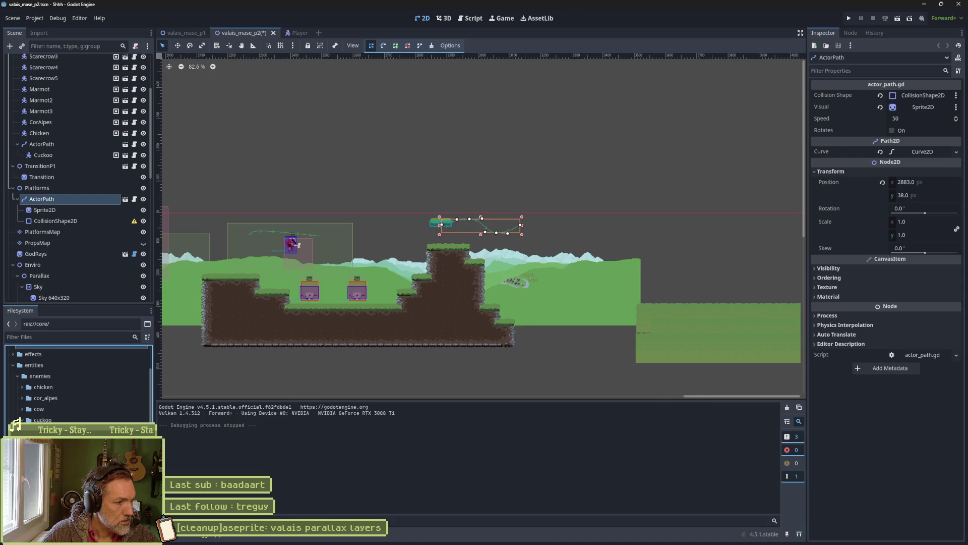
click(23, 420)
scroll(22, 408, down, 2)
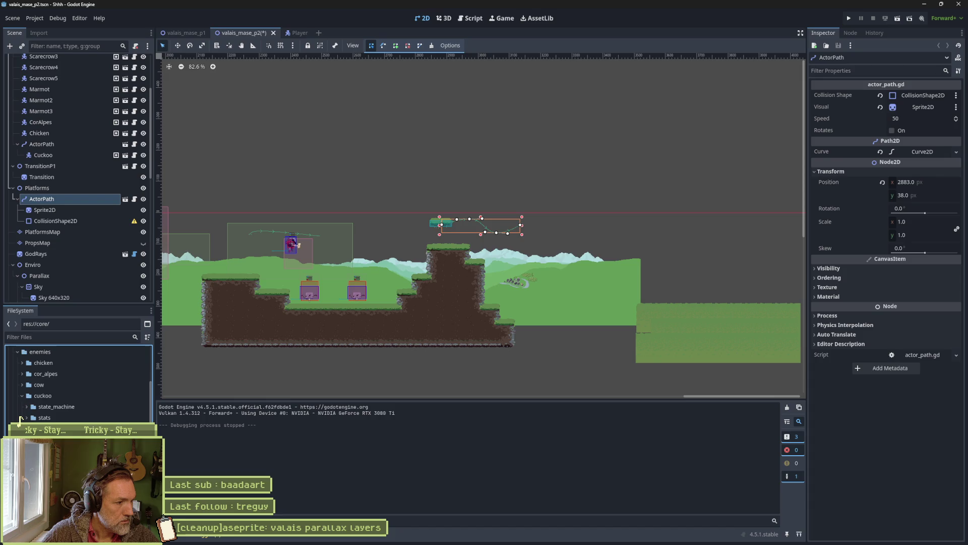
scroll(20, 418, down, 4)
click(53, 403)
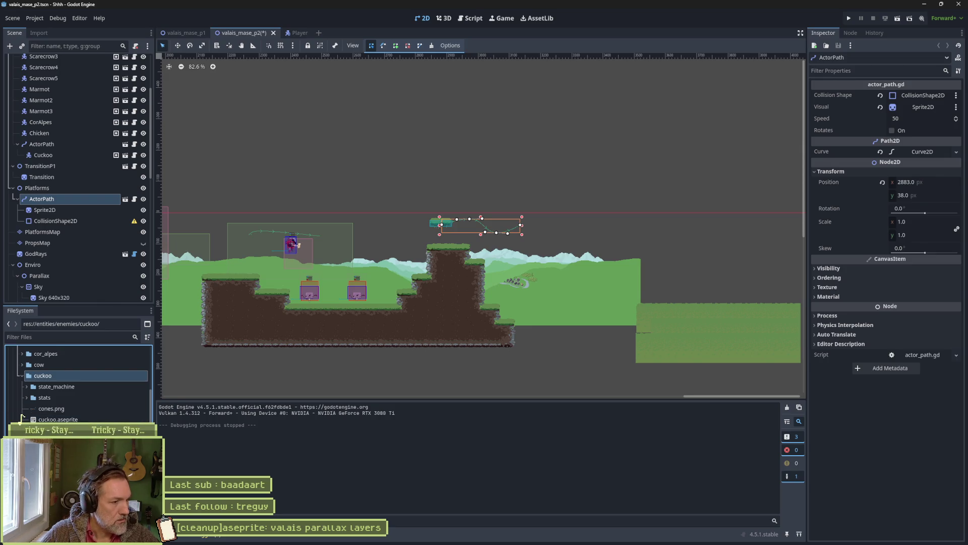
Open Cuckoo.tscn and show its Sprite2D's Aseprite import settings in the Inspector.
double_click(55, 430)
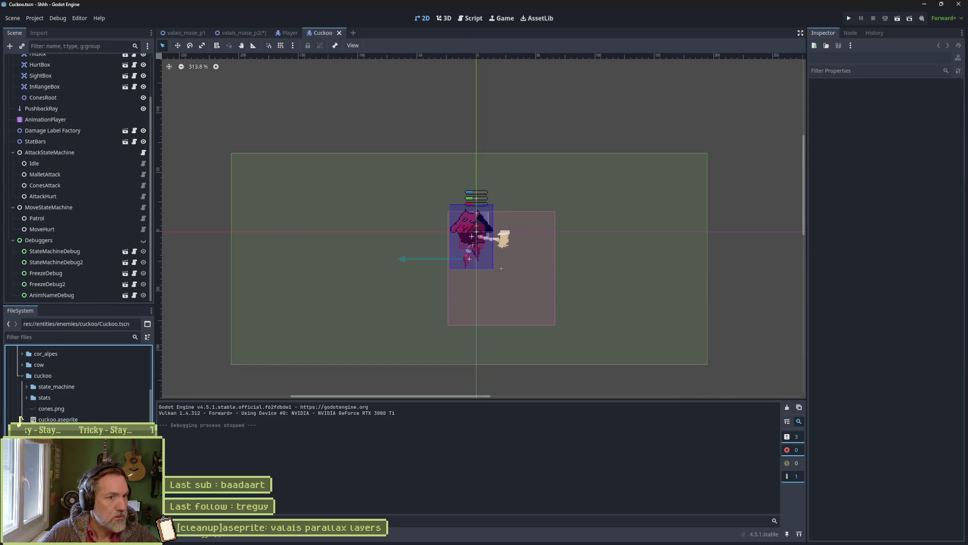
scroll(68, 183, up, 3)
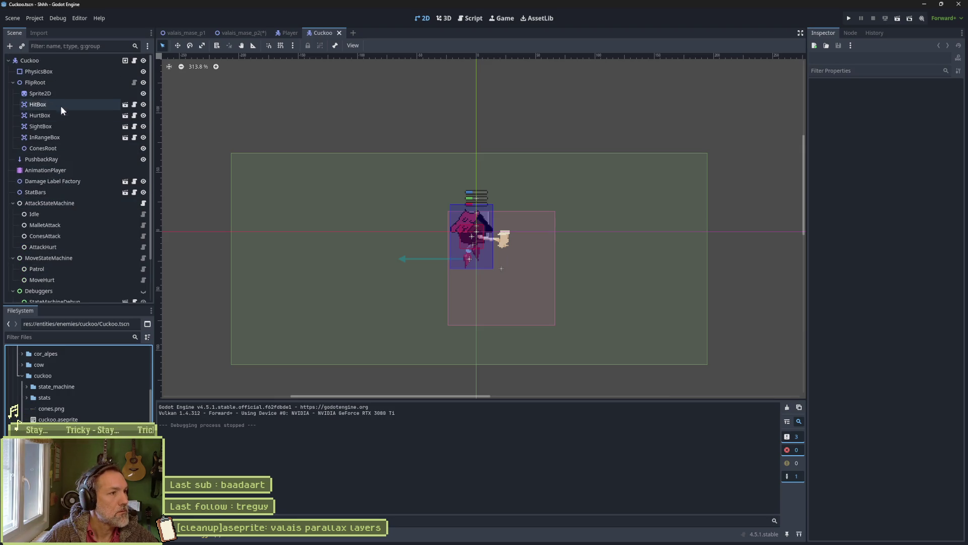
click(61, 93)
scroll(881, 391, down, 5)
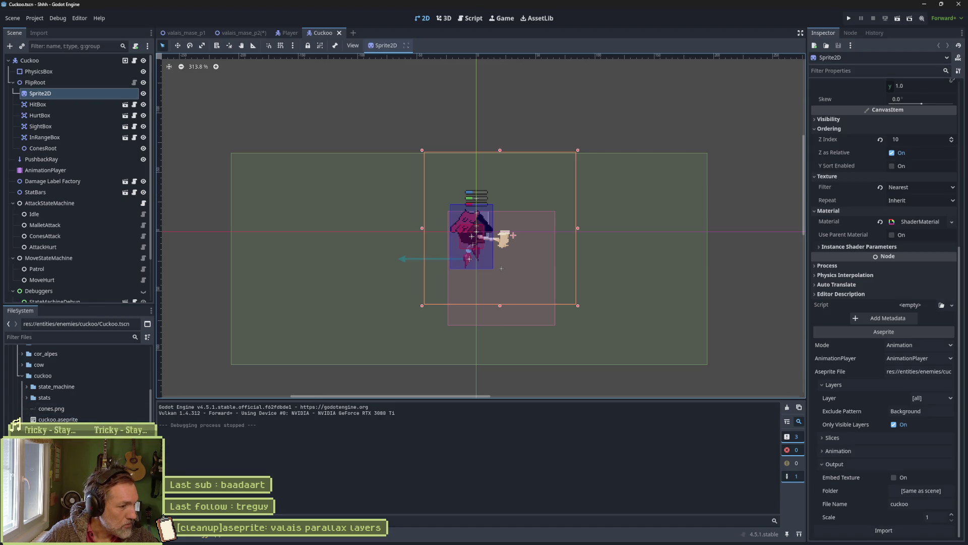
Open cuckoo_v2.aseprite in Aseprite as an external program.
right_click(80, 430)
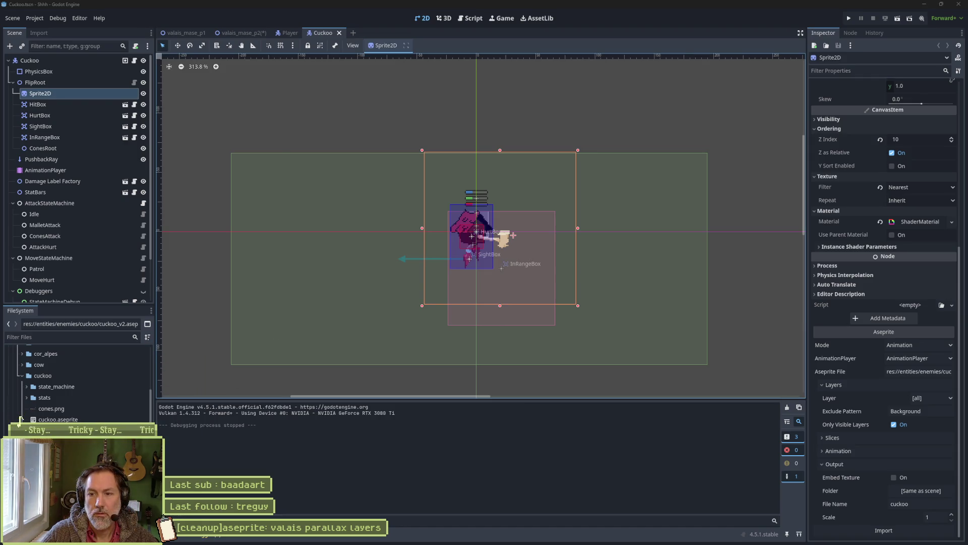
key(alt+Tab)
click(708, 433)
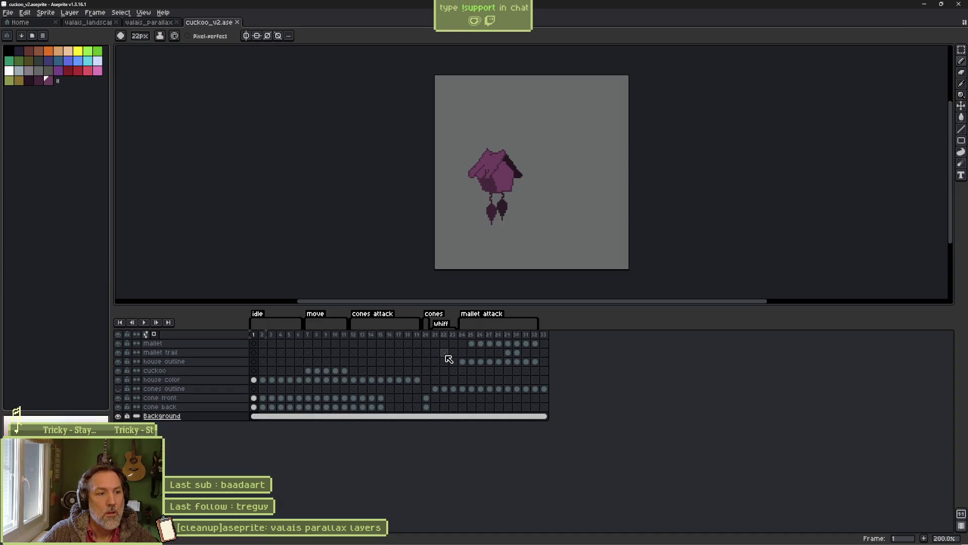
Select frames 2–29 of cuckoo_v2 in Aseprite, close that sprite, and return to Godot.
drag(262, 335, 519, 337)
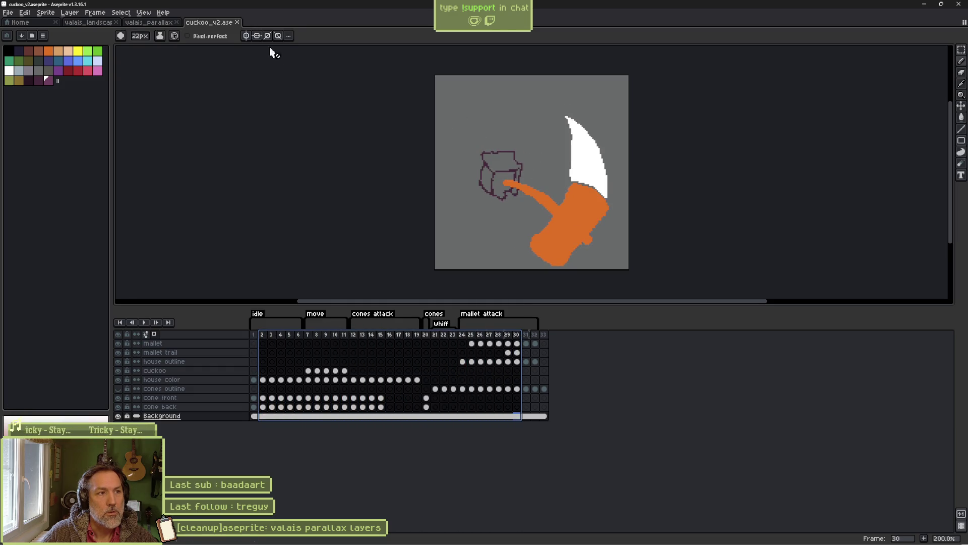
click(237, 22)
key(alt+Tab)
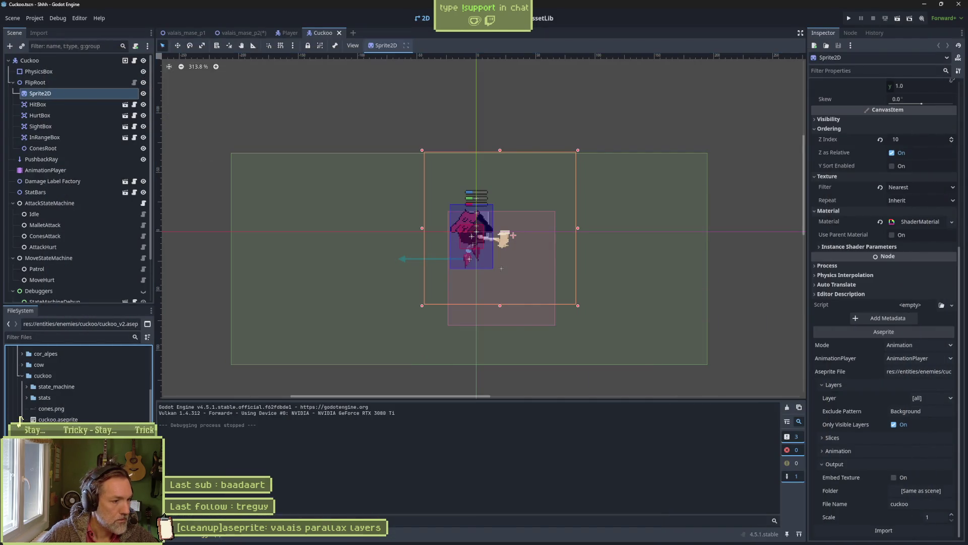
Accept reloading the changed cuckoo files, then collapse the cuckoo and state_machines folders.
key(Return)
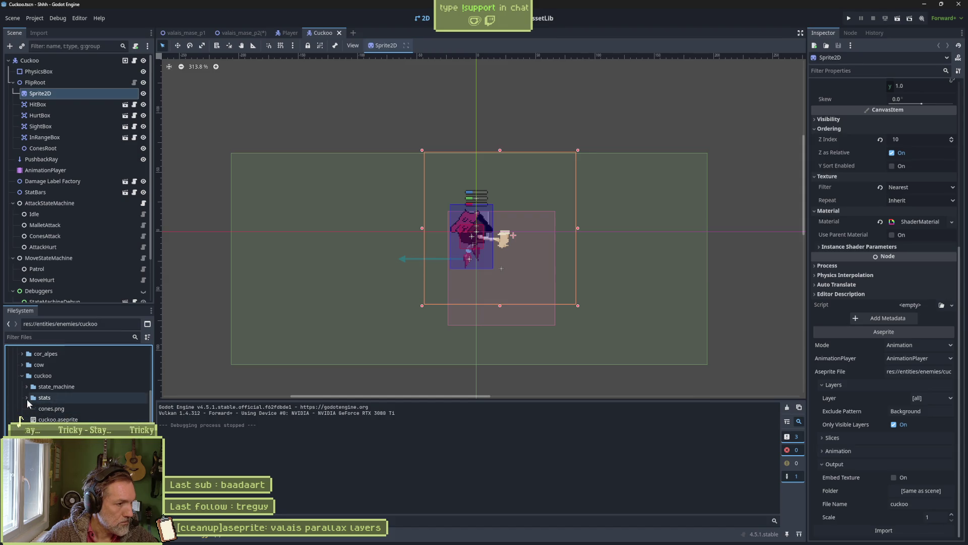
click(21, 375)
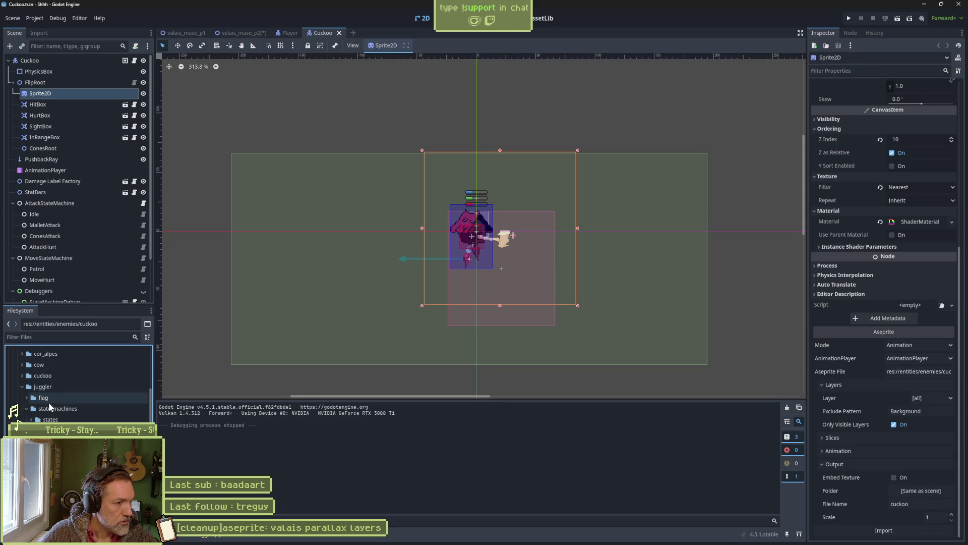
click(25, 408)
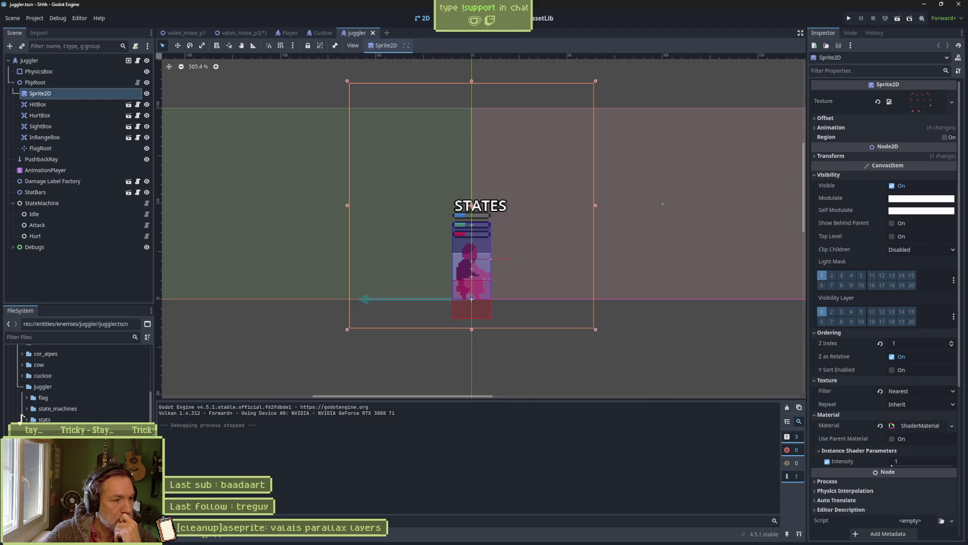
Select the juggler's Sprite2D and check its Aseprite import, picking projectiles.png.
click(75, 104)
click(77, 95)
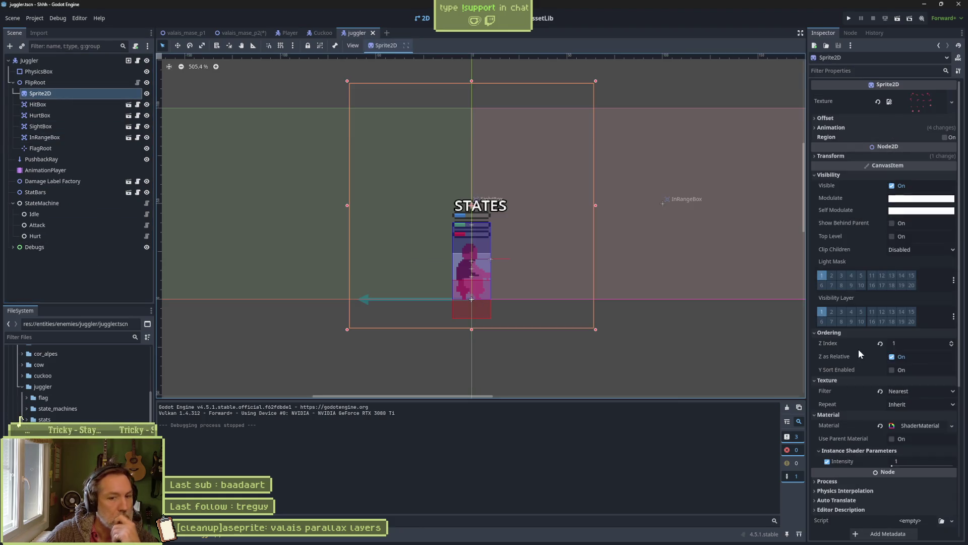
scroll(858, 349, down, 5)
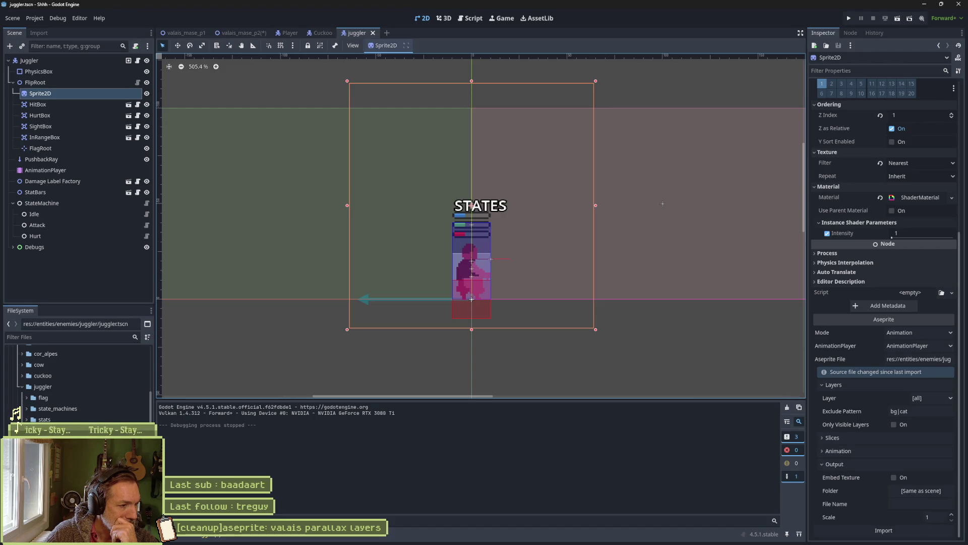
click(22, 415)
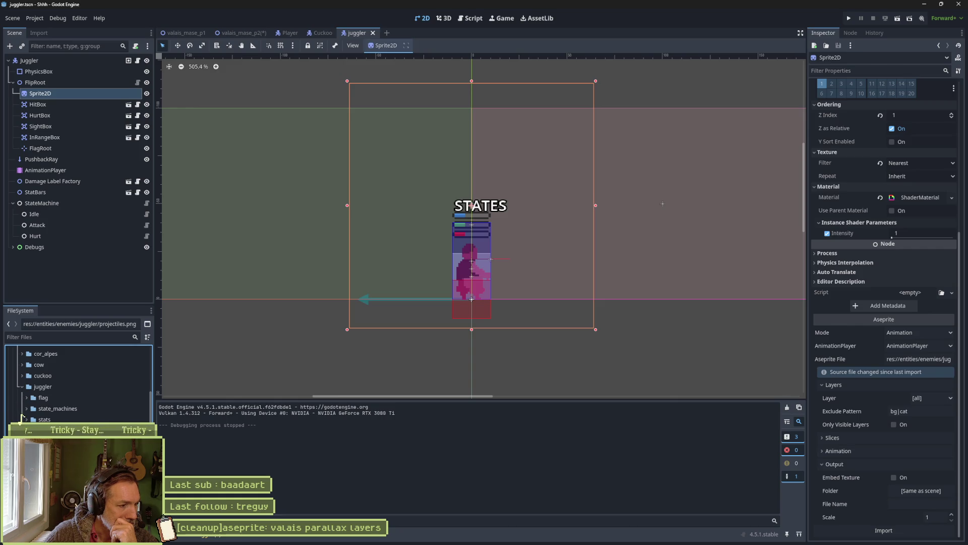
Reload the changed source files and show the AnimationPlayer's flag animation timeline.
click(423, 307)
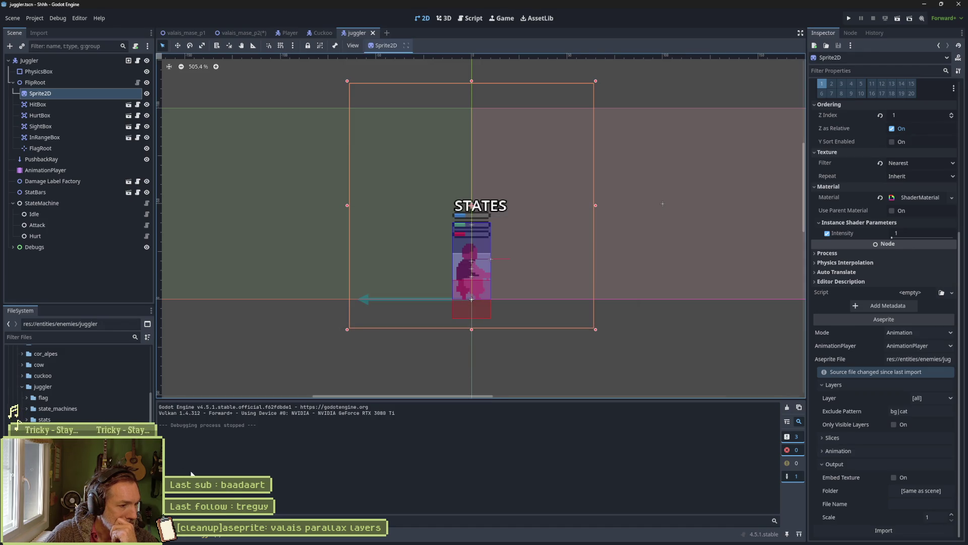
click(268, 537)
click(75, 170)
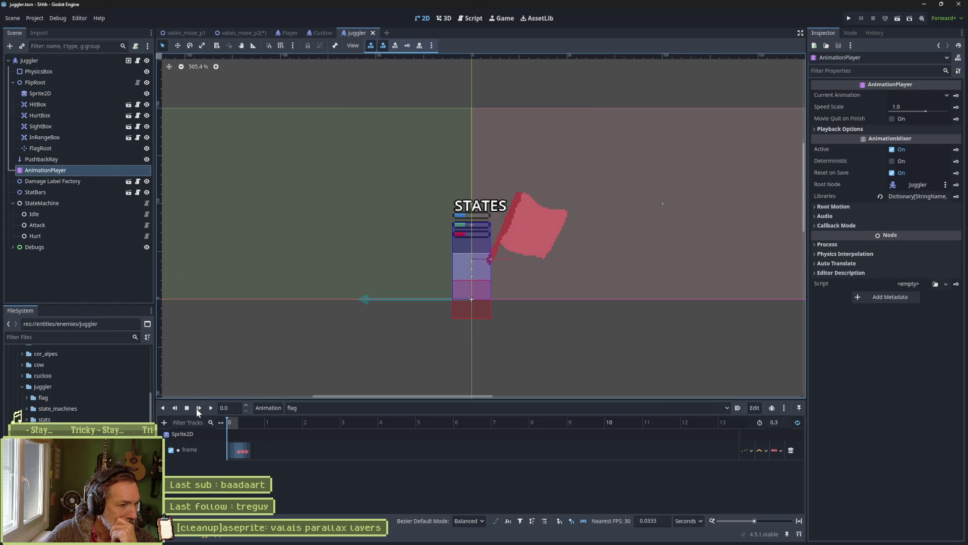
Play the juggler's flag animation, then switch to idle and play it.
click(211, 408)
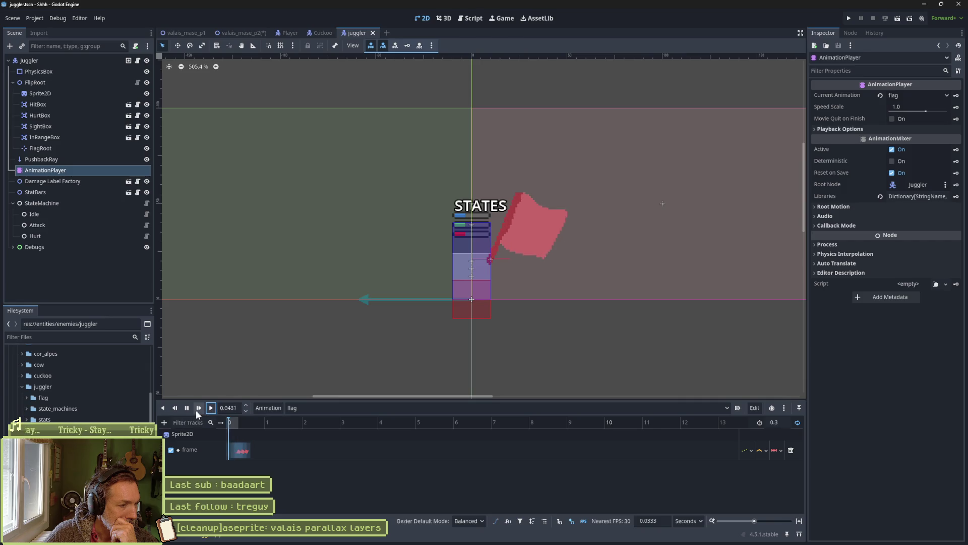
click(304, 407)
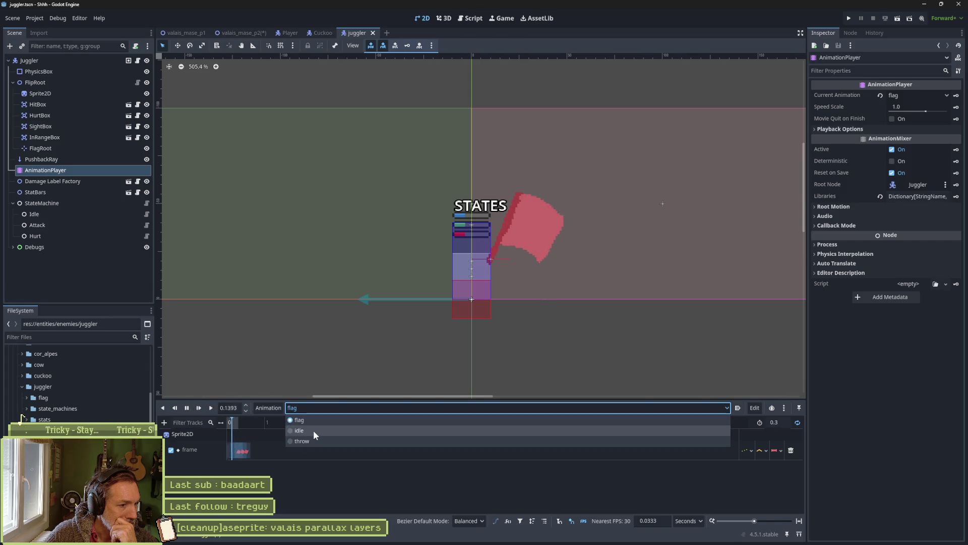
click(313, 430)
click(210, 408)
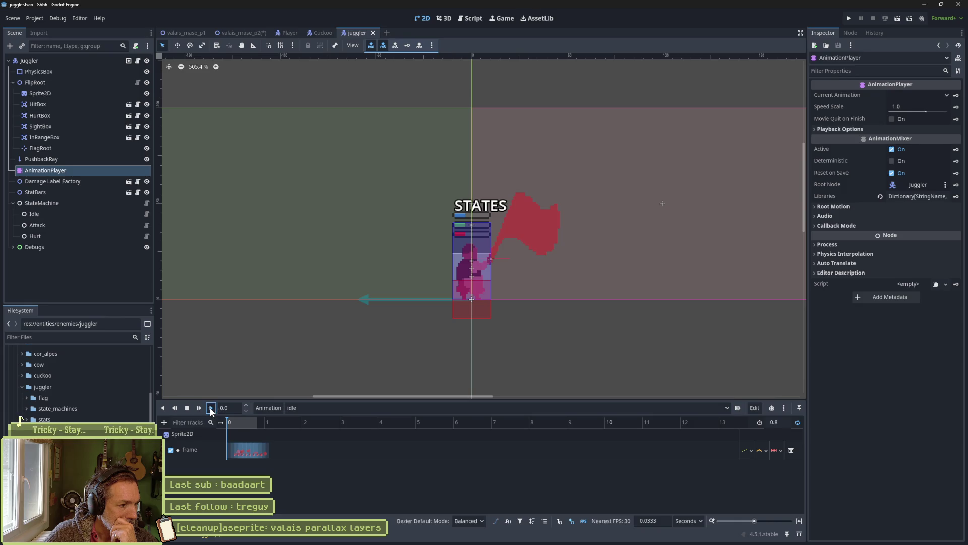
Play the throw animation, stop it back at the start, and collapse the juggler folder.
click(306, 408)
click(302, 441)
click(211, 409)
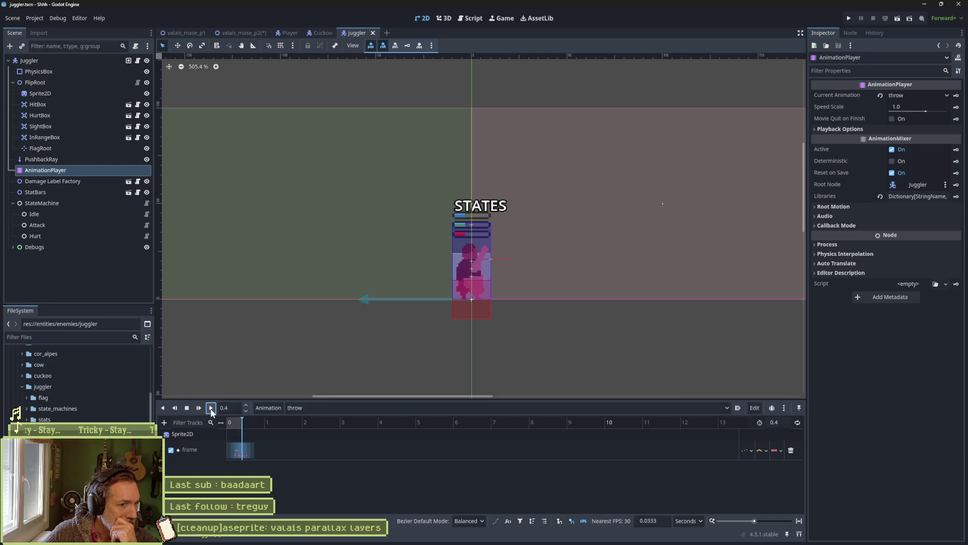
click(186, 408)
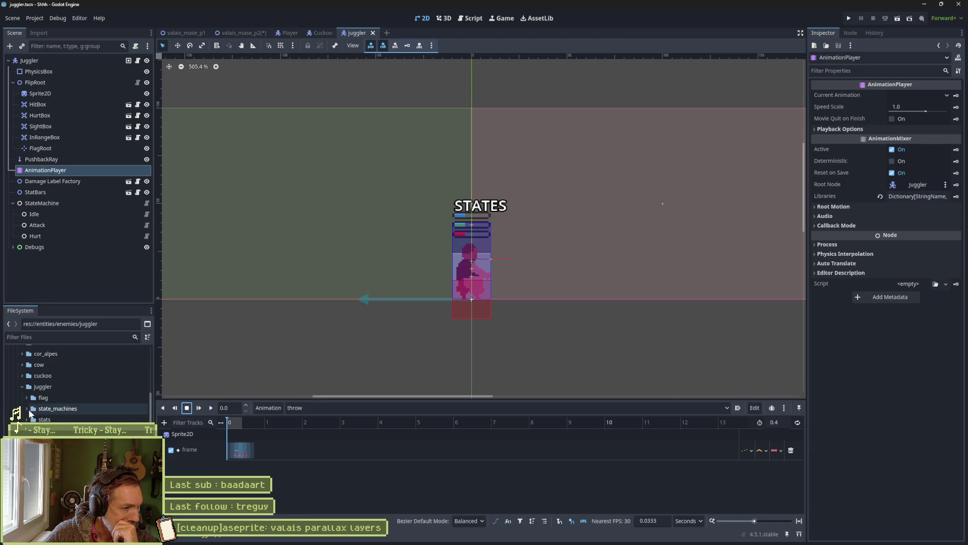
click(22, 388)
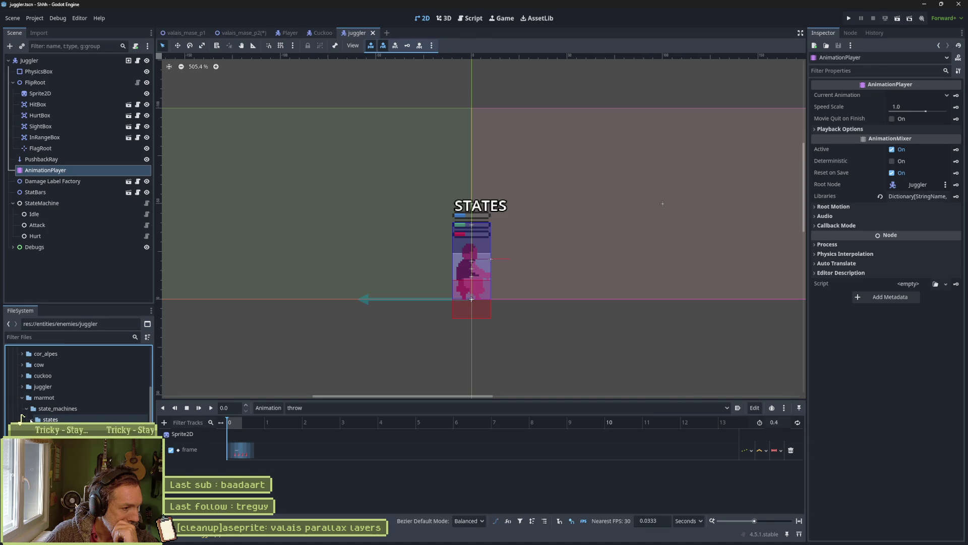
Collapse the marmot's state_machines folder and open Marmot.tscn from the file tree.
click(27, 408)
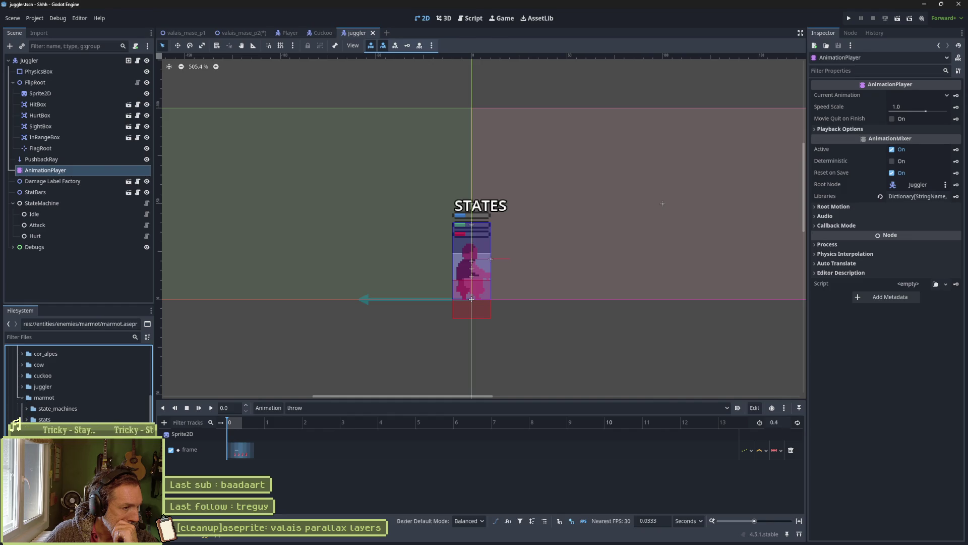
key(Down)
key(Return)
click(76, 94)
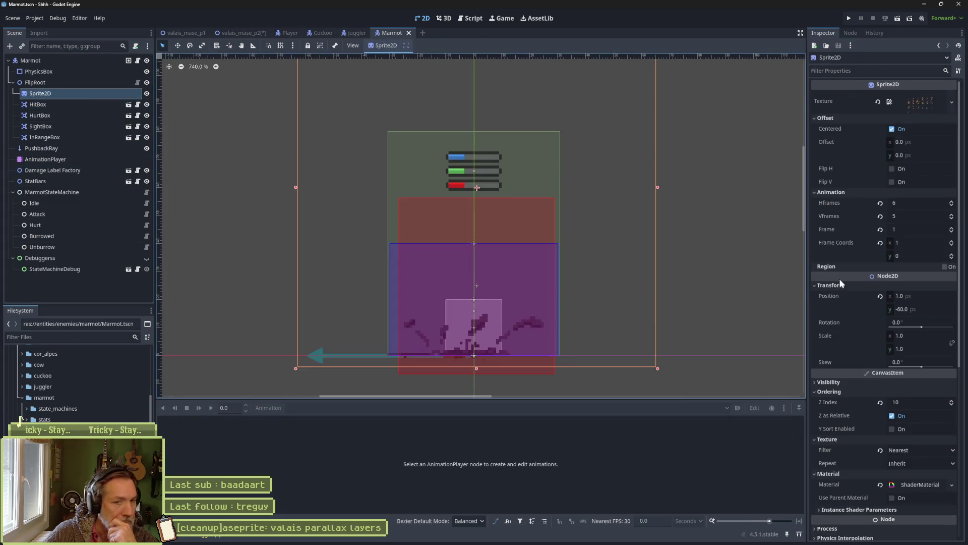
scroll(865, 385, down, 5)
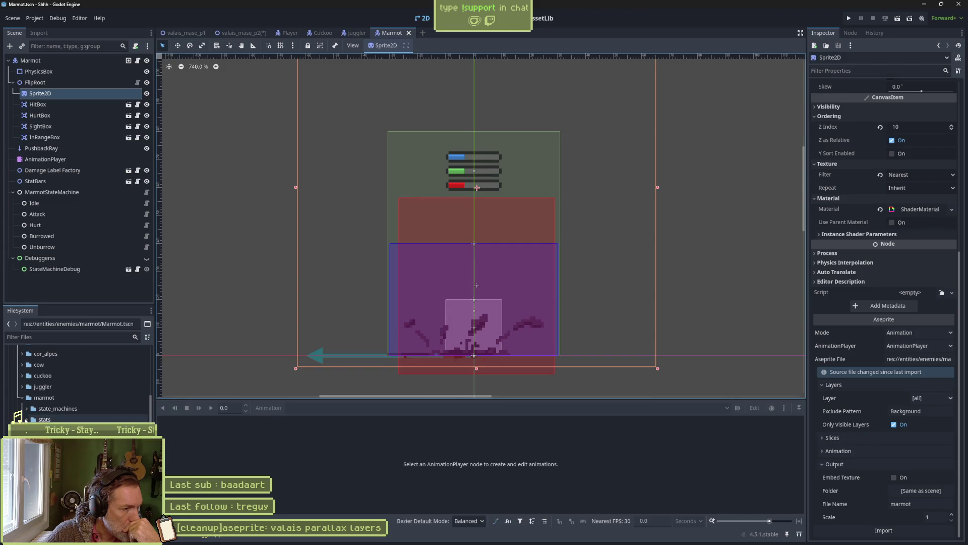
click(22, 400)
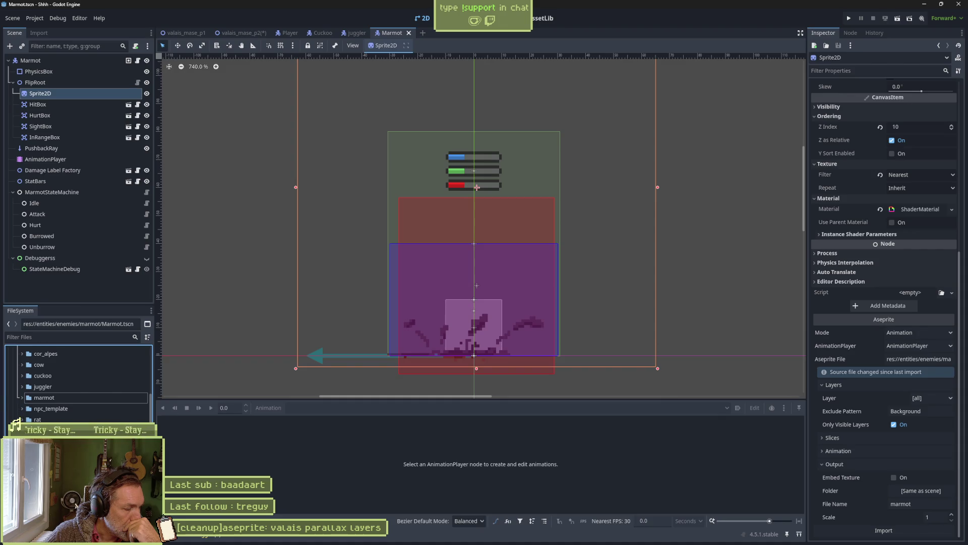
scroll(79, 383, up, 2)
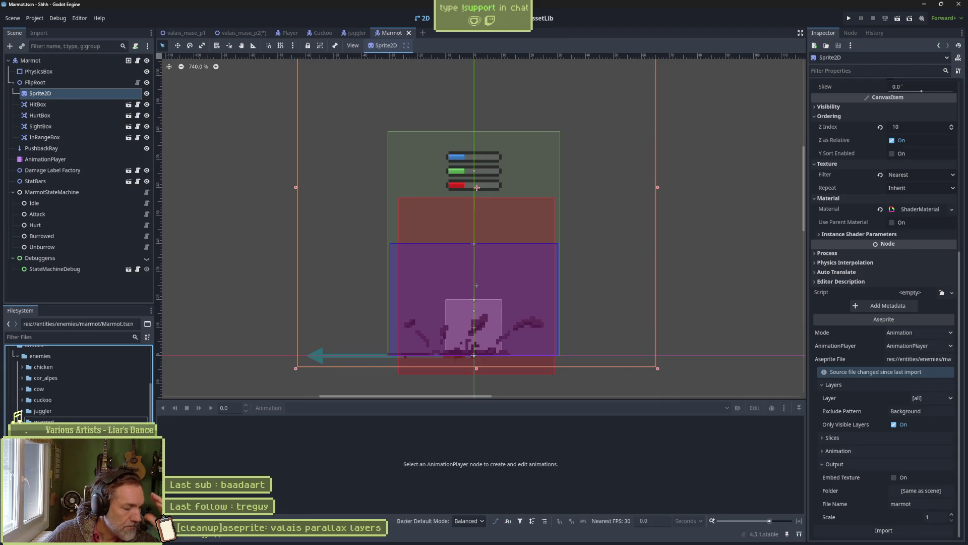
Scroll the FileSystem dock to locate the resources folder.
scroll(22, 415, up, 10)
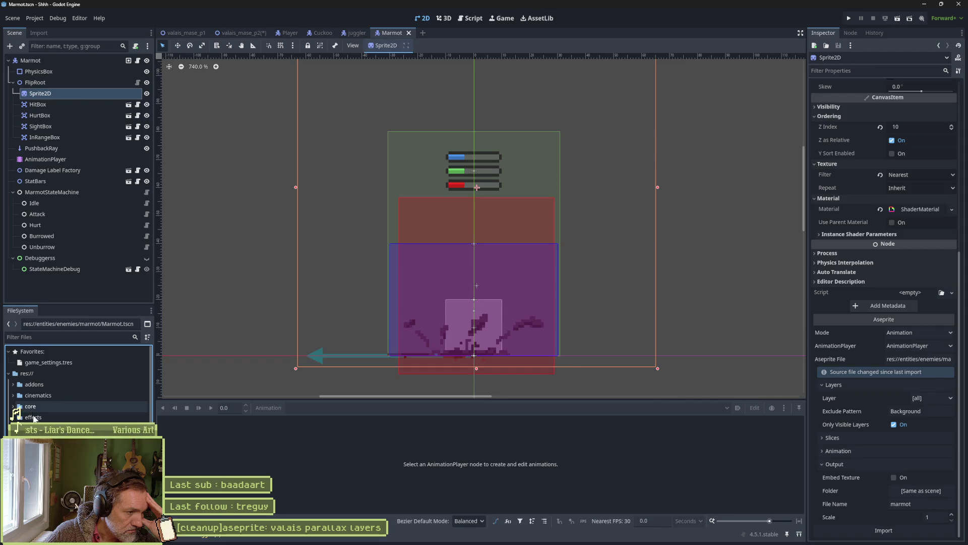
scroll(21, 413, down, 2)
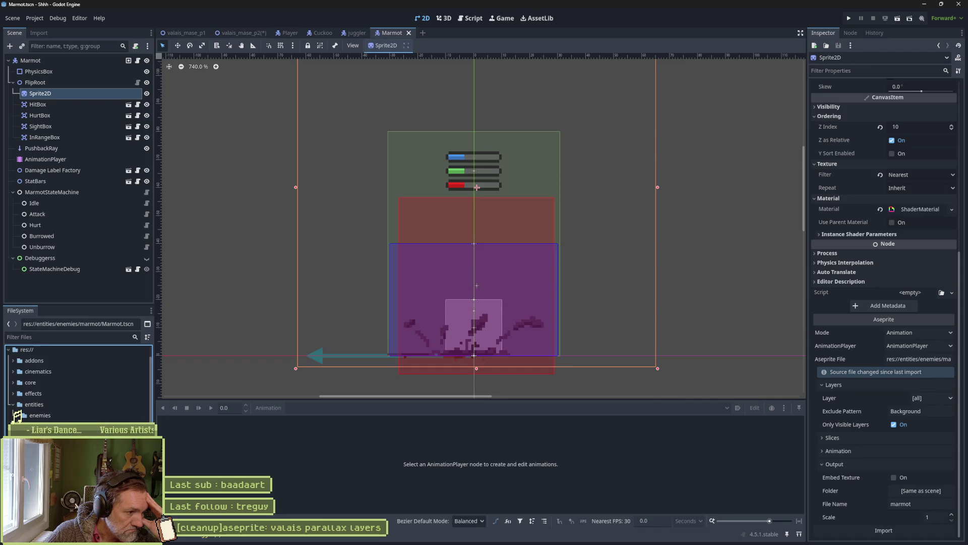
scroll(75, 383, down, 10)
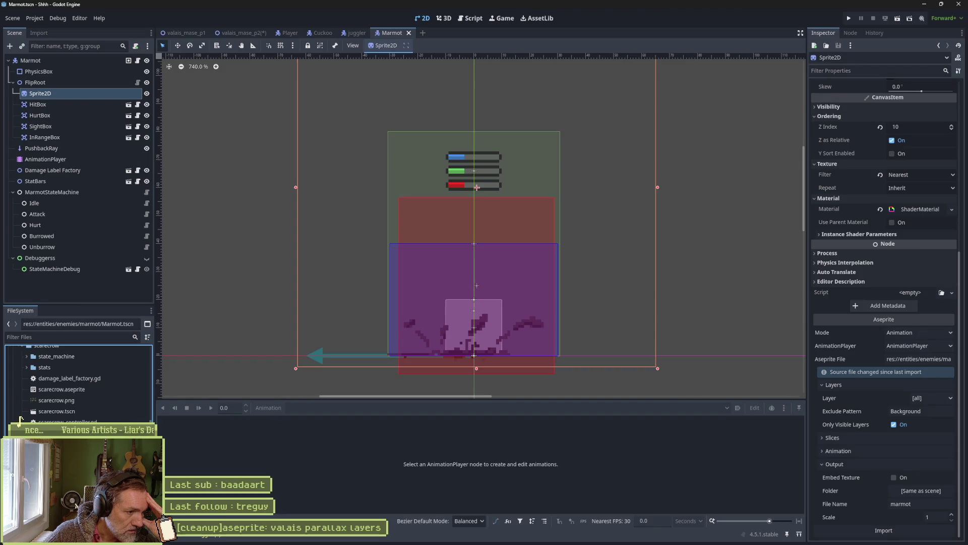
scroll(17, 419, down, 2)
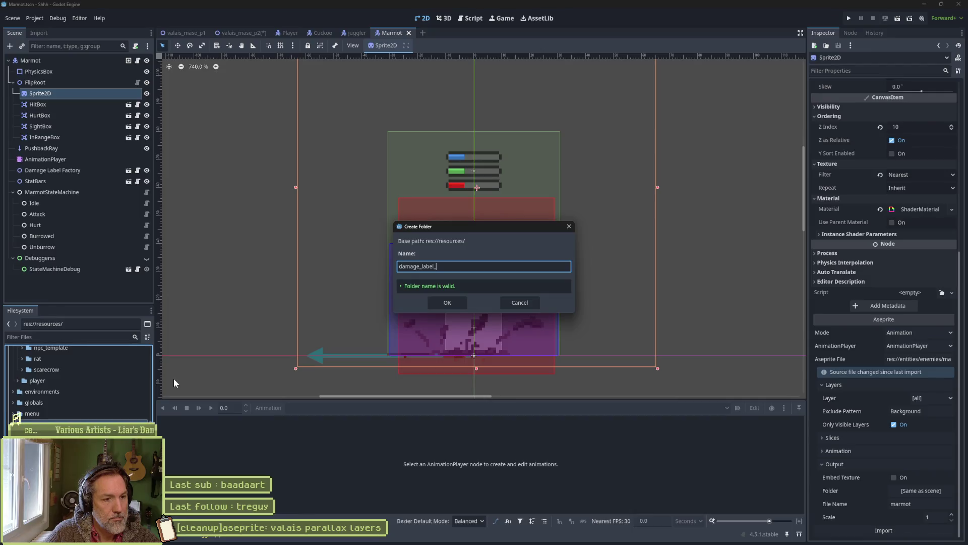
Try folder names like damage_feedback_factory with _value and amount variants.
key(BackSpace)
key(BackSpace)
key(BackSpace)
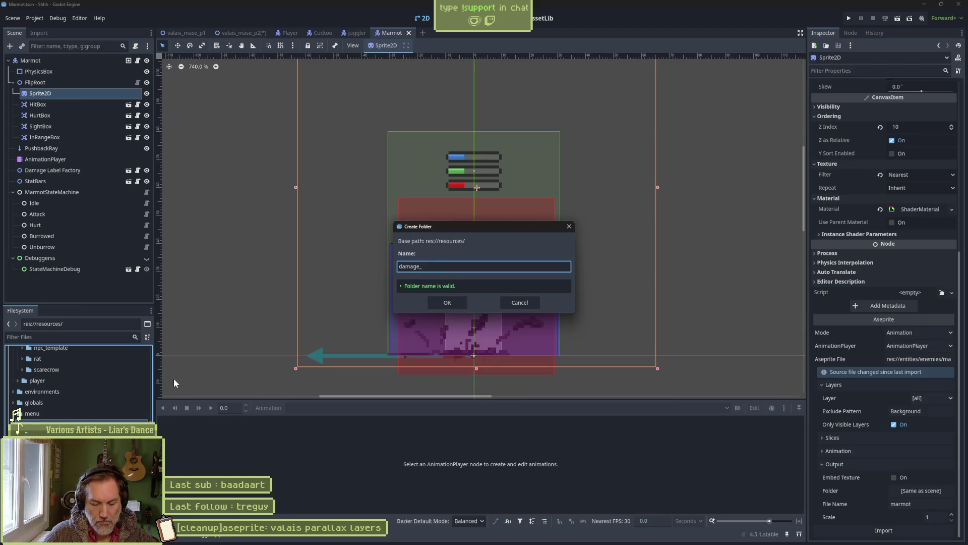
text(feedback_factory)
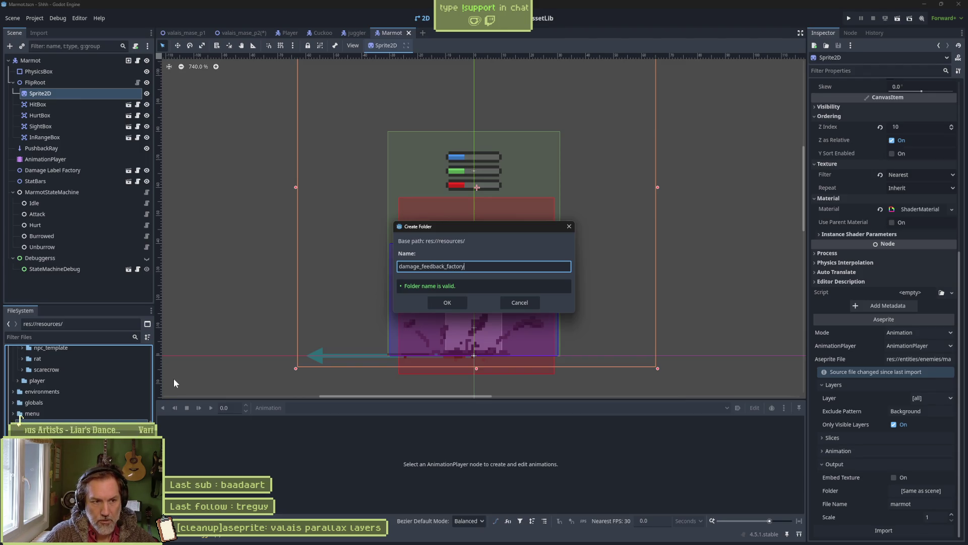
key(Left)
key(Left)
key(Left)
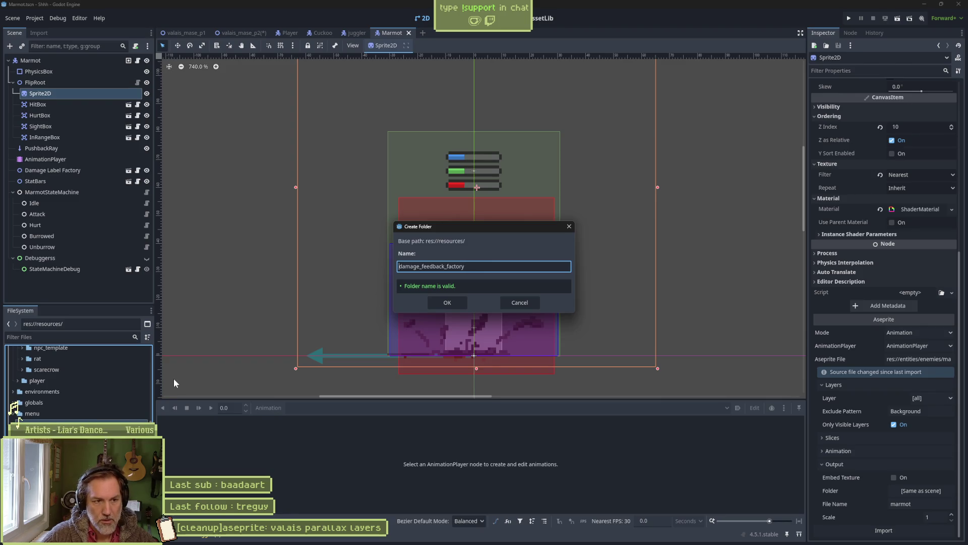
text(_value)
key(BackSpace)
key(BackSpace)
key(BackSpace)
text(amount)
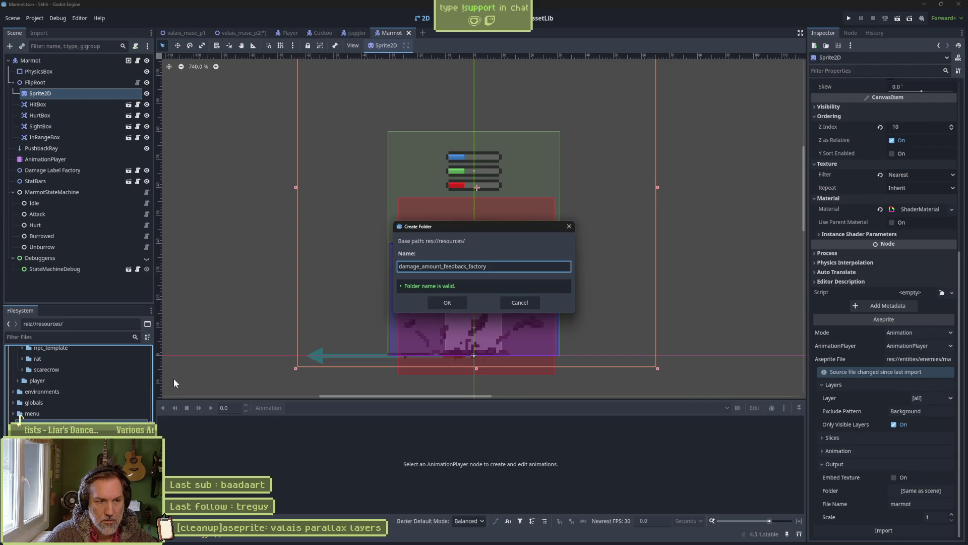
Rework the name to damage_floating_text and create the folder in res://resources/.
key(BackSpace)
key(BackSpace)
key(BackSpace)
key(Delete)
key(Delete)
key(Delete)
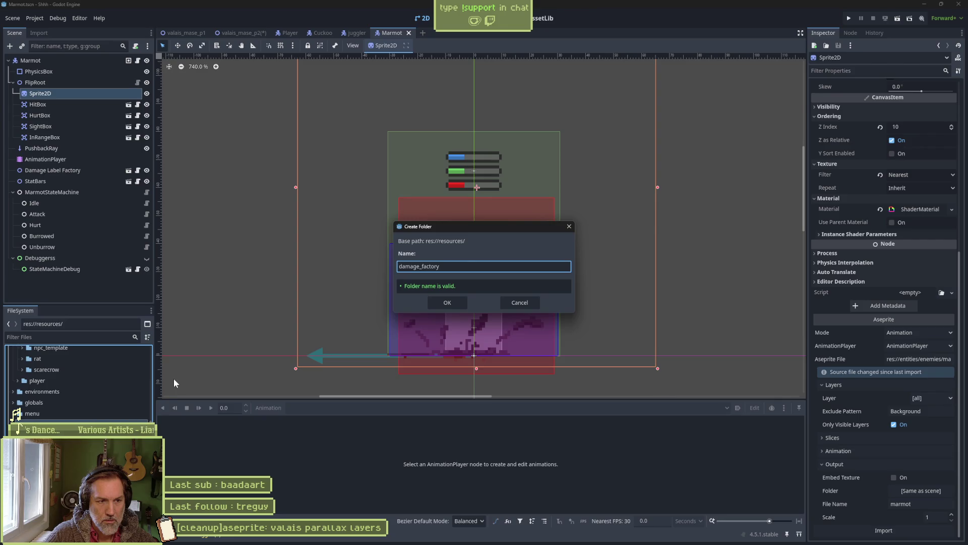
key(Home)
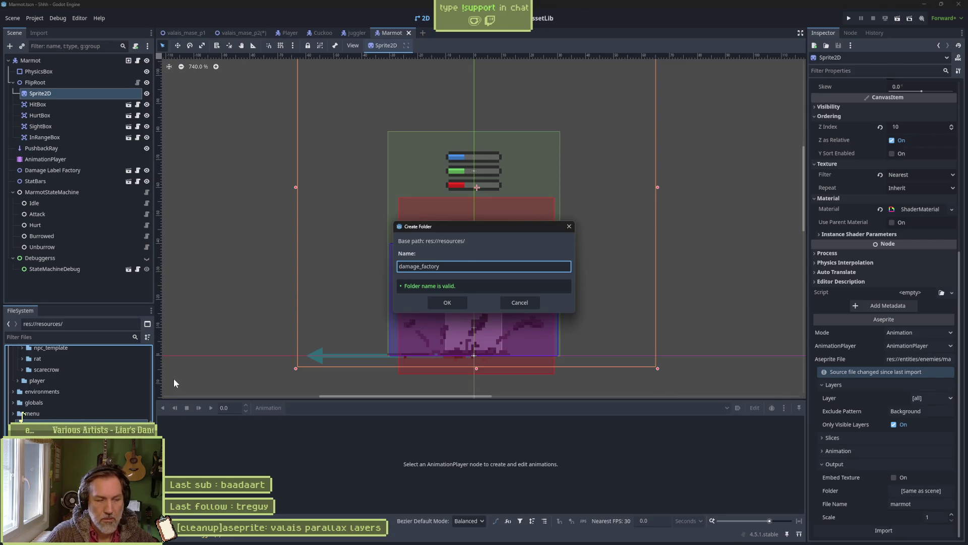
key(Right)
key(Right)
key(Right)
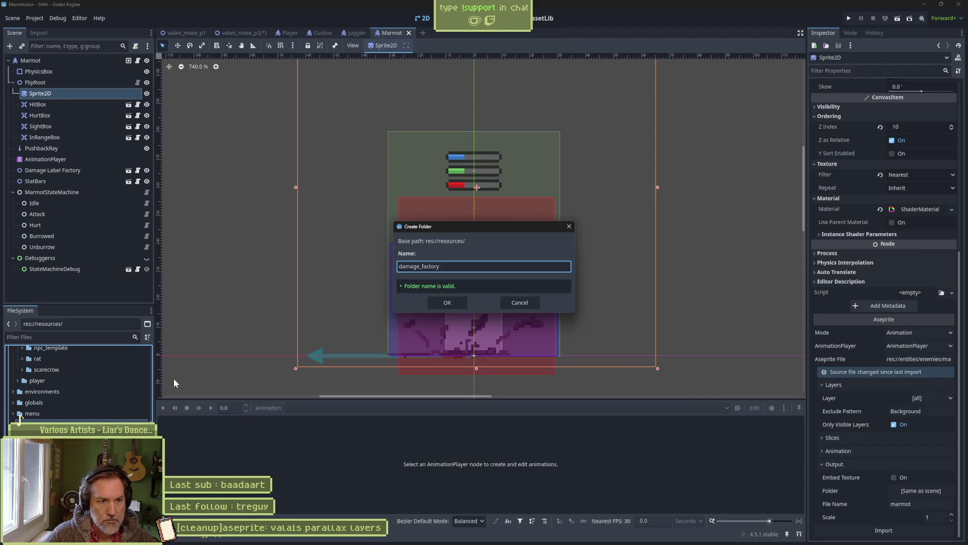
text(_floating_lab)
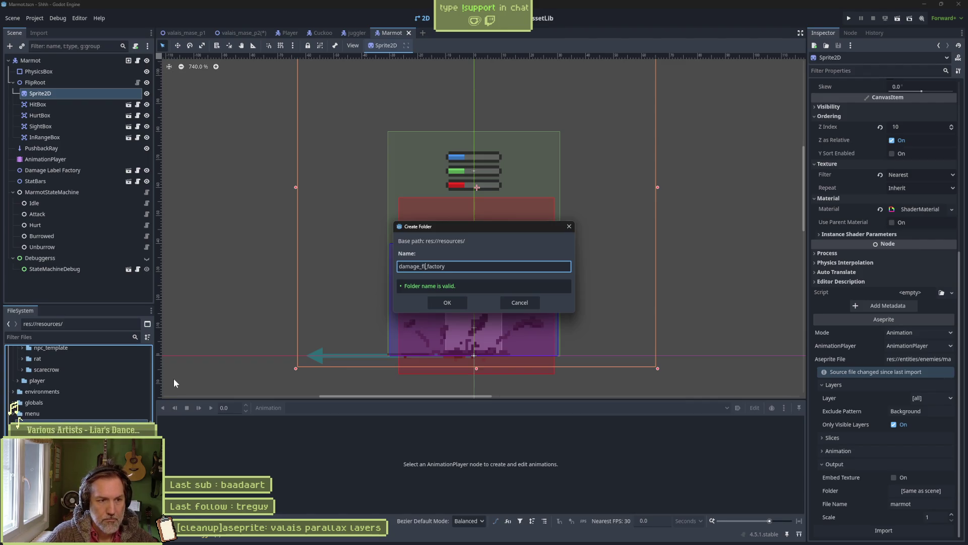
text(el)
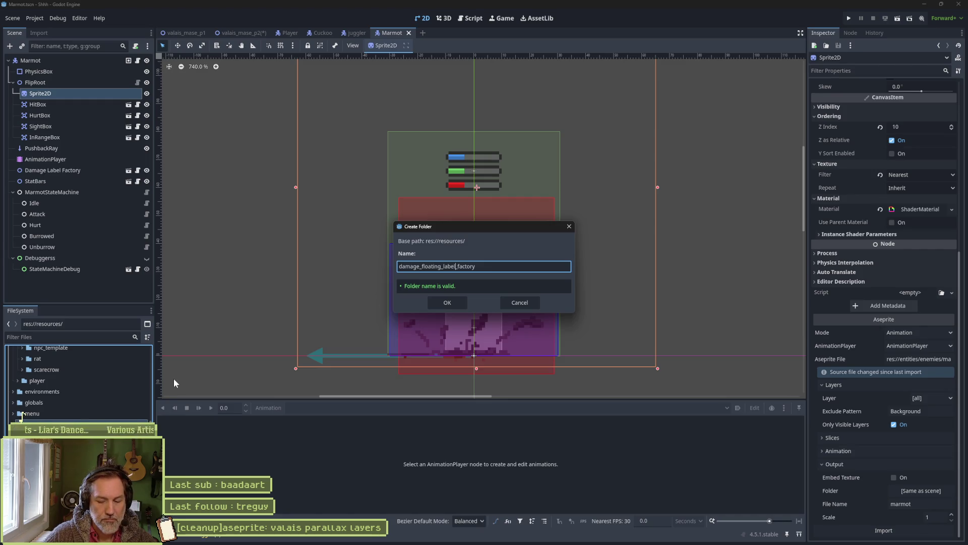
key(BackSpace)
key(BackSpace)
key(BackSpace)
key(BackSpace)
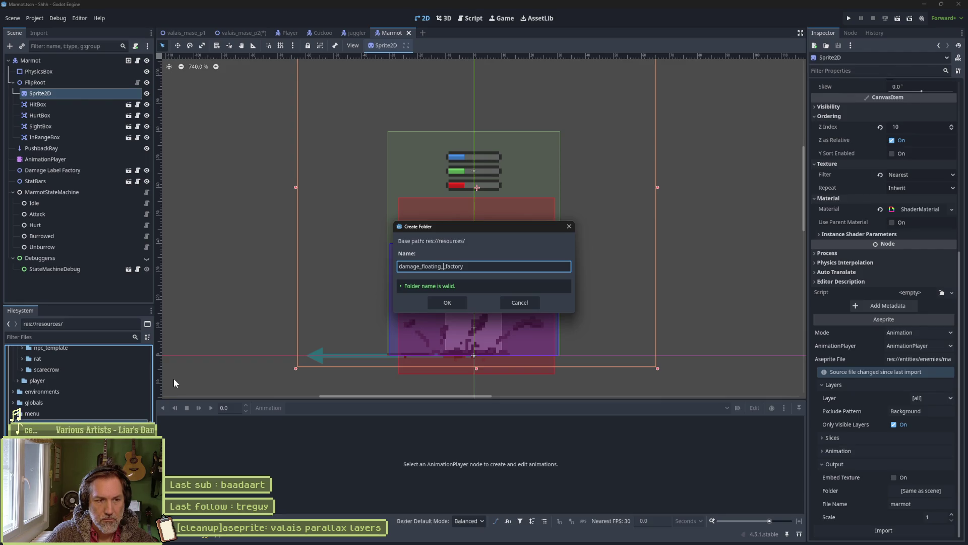
text(text)
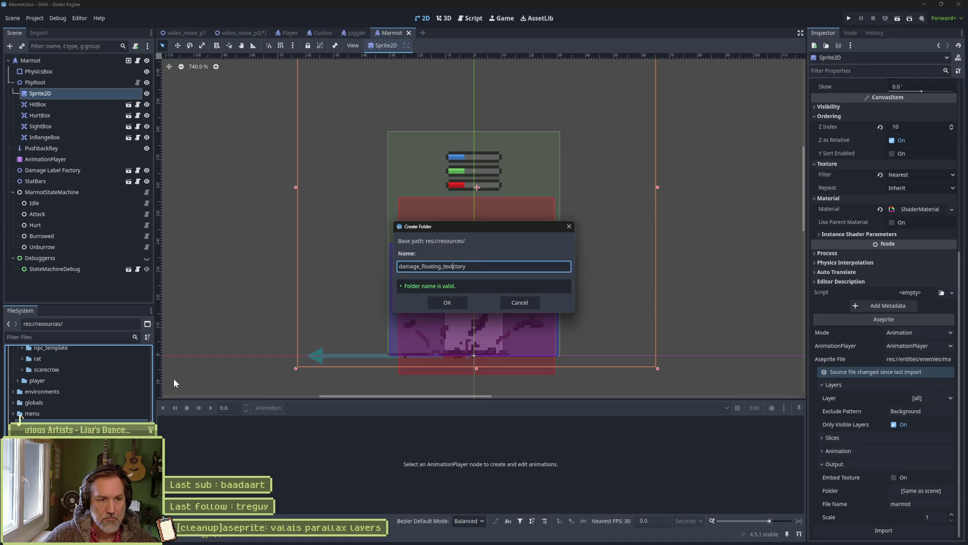
key(ctrl+BackSpace)
key(Return)
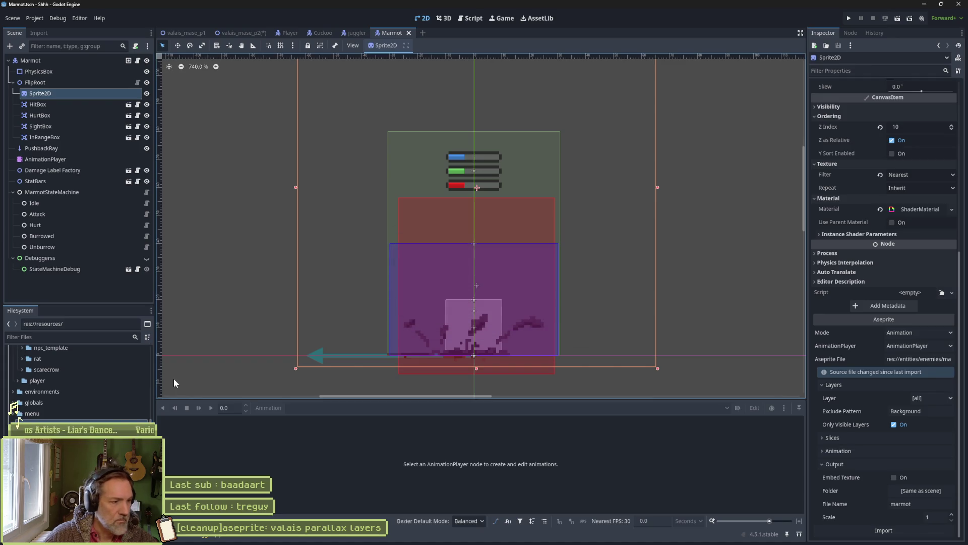
Move floating_label.gd and floating_label.tscn into the damage_floating_text folder.
click(15, 414)
key(Down)
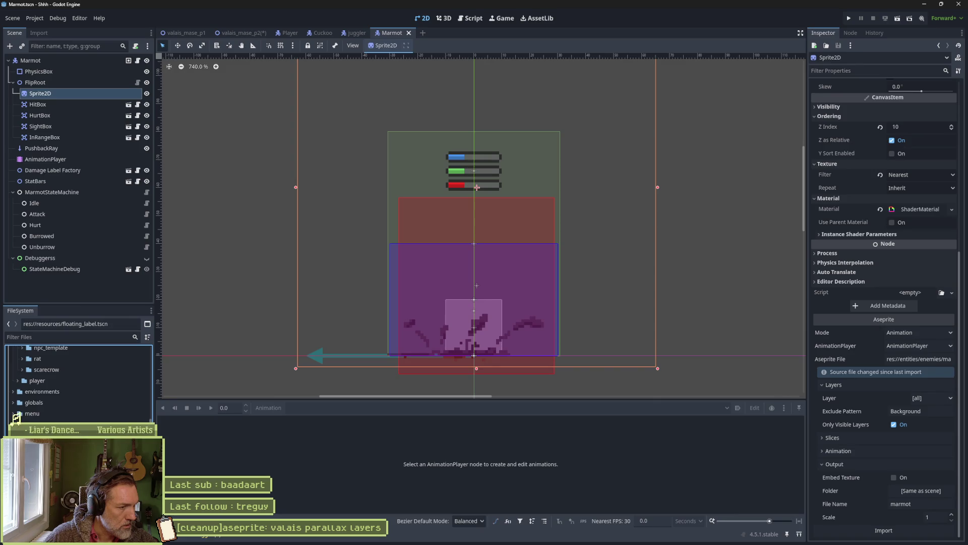
drag(20, 414, 20, 419)
scroll(20, 419, up, 5)
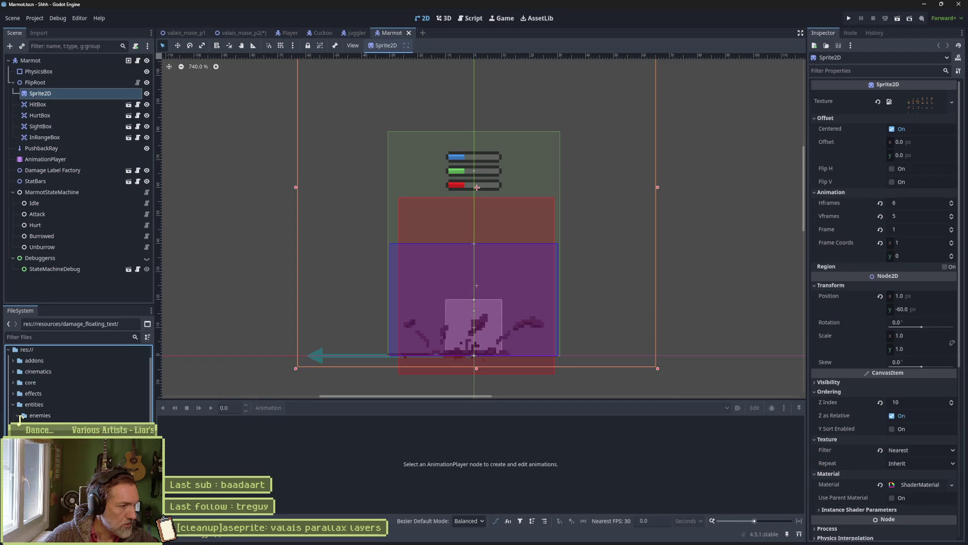
scroll(19, 420, down, 5)
Move the damage_floating_text folder into core.
mouse_move(19, 420)
mouse_down()
mouse_move(33, 377)
mouse_move(35, 411)
mouse_move(18, 407)
mouse_up()
scroll(32, 376, up, 5)
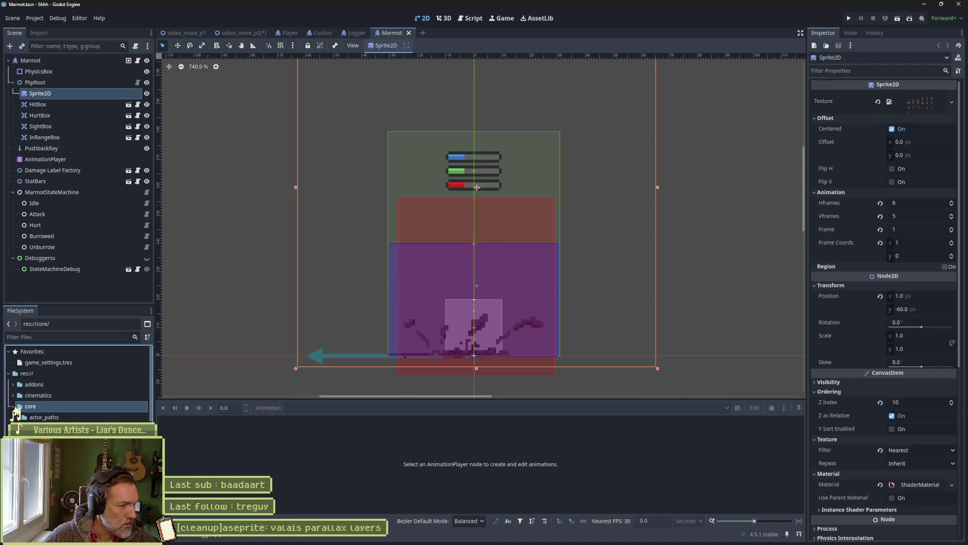
scroll(19, 411, down, 5)
scroll(22, 415, down, 3)
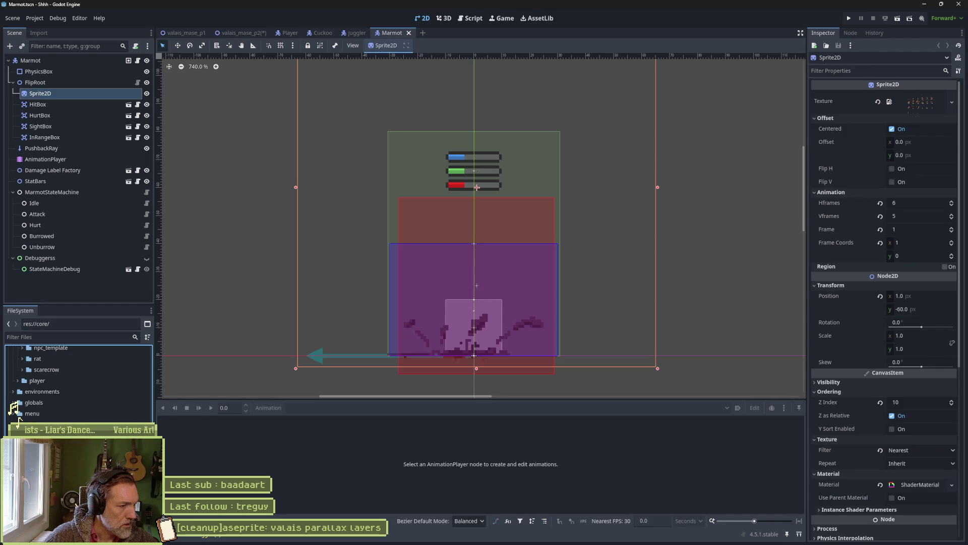
Move Cam.tscn into core's camera folder.
drag(30, 349, 31, 407)
click(13, 406)
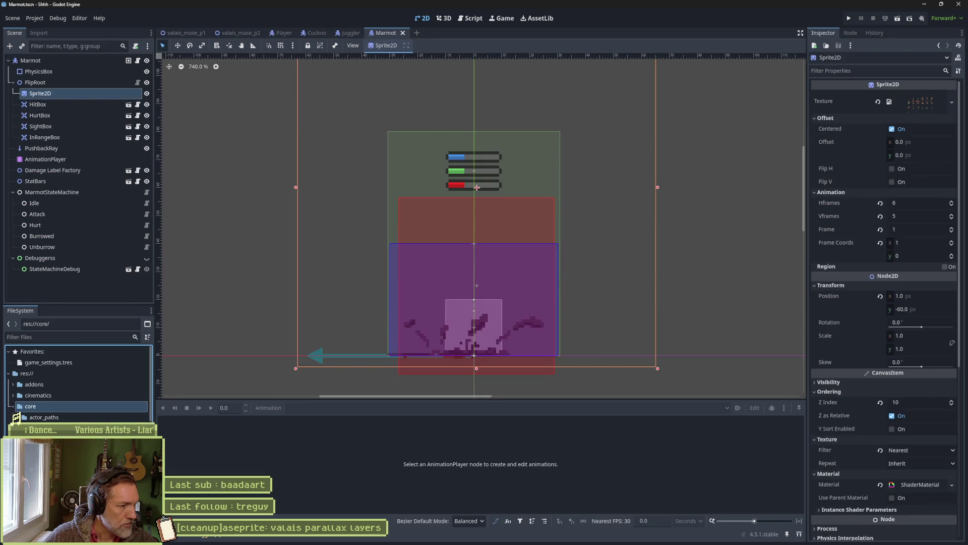
scroll(20, 416, down, 3)
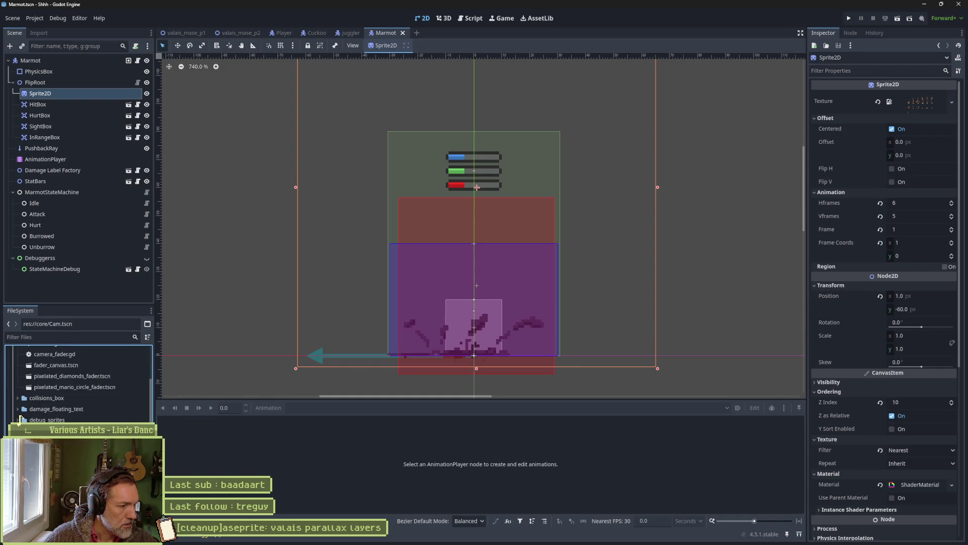
scroll(56, 385, up, 3)
mouse_move(56, 454)
mouse_down()
mouse_move(55, 385)
mouse_move(38, 421)
mouse_up()
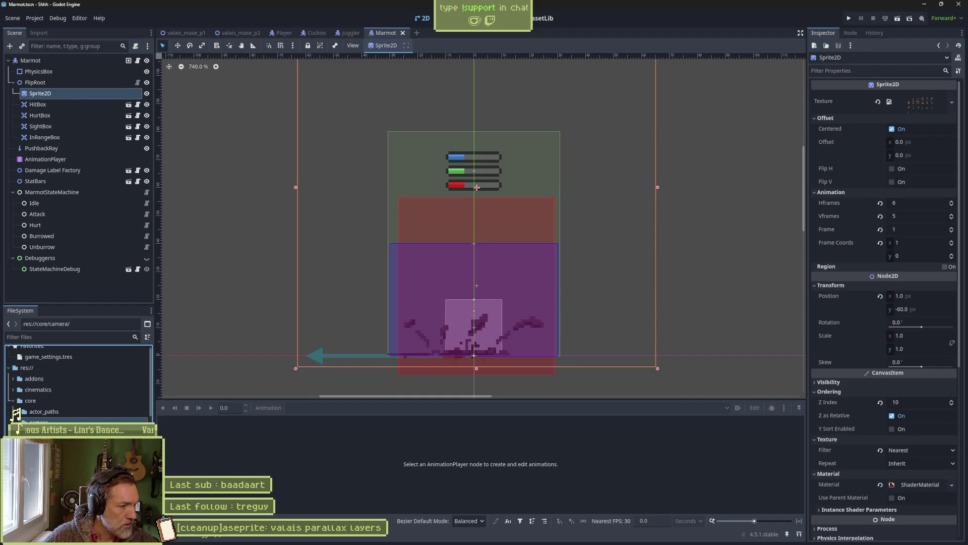
scroll(23, 415, down, 3)
scroll(22, 414, down, 5)
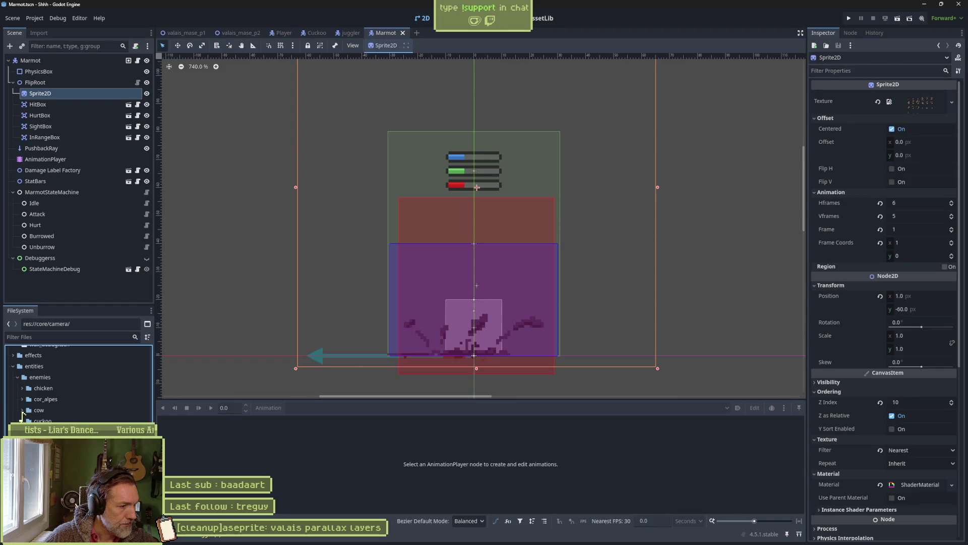
scroll(21, 417, down, 2)
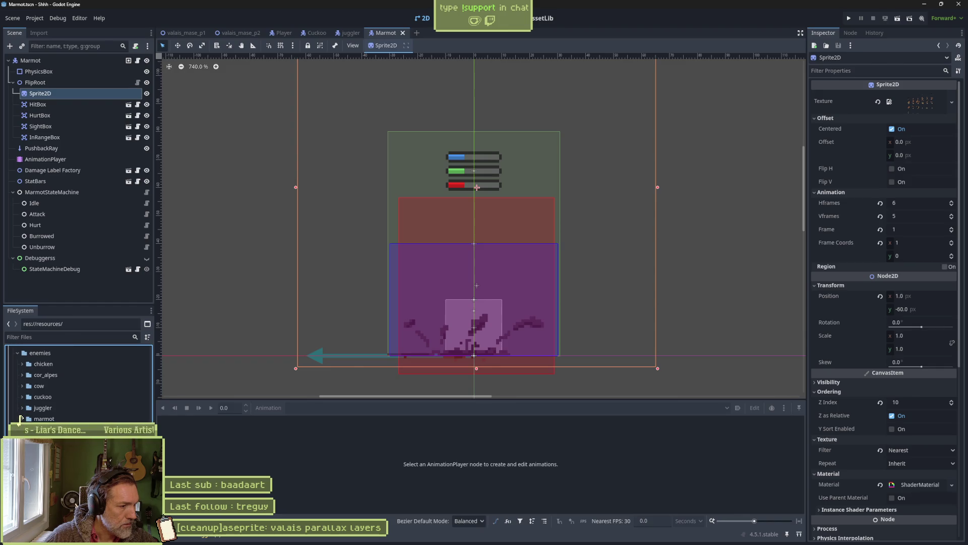
Delete the leftover resources folder and collapse the enemies and persona folders.
right_click(41, 410)
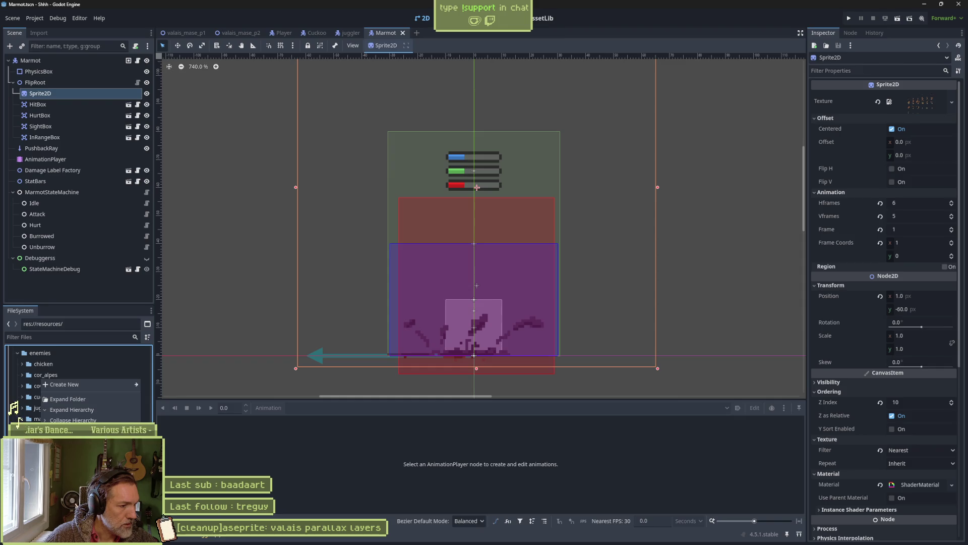
key(Escape)
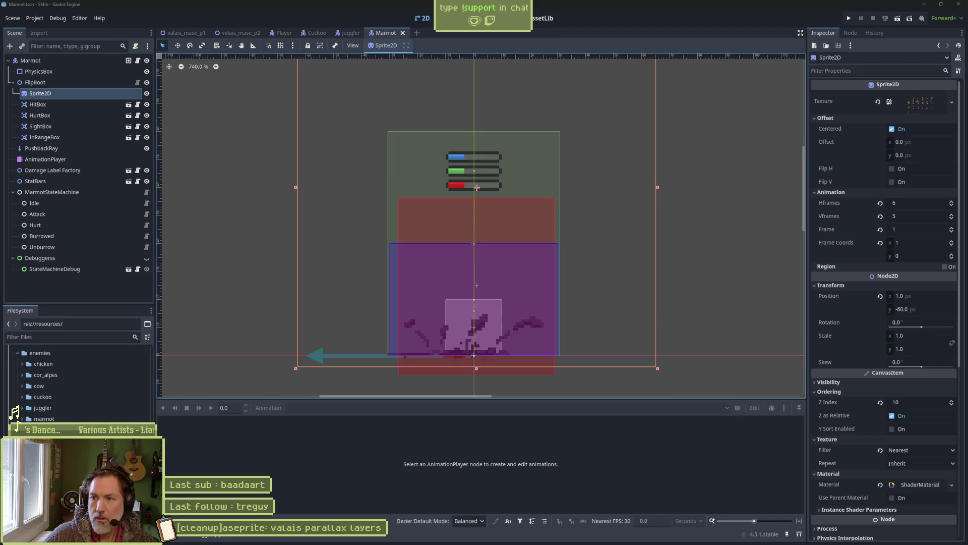
click(80, 431)
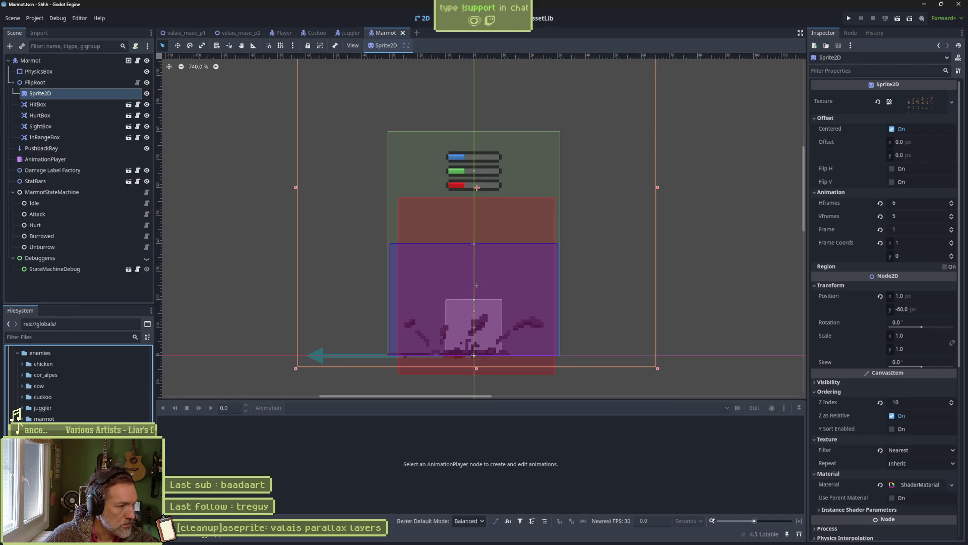
key(Delete)
key(Return)
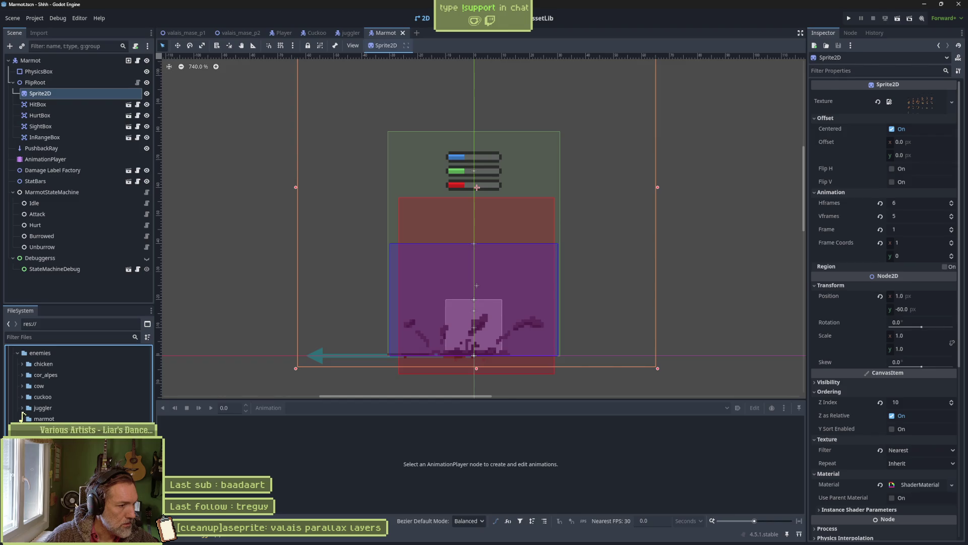
click(18, 353)
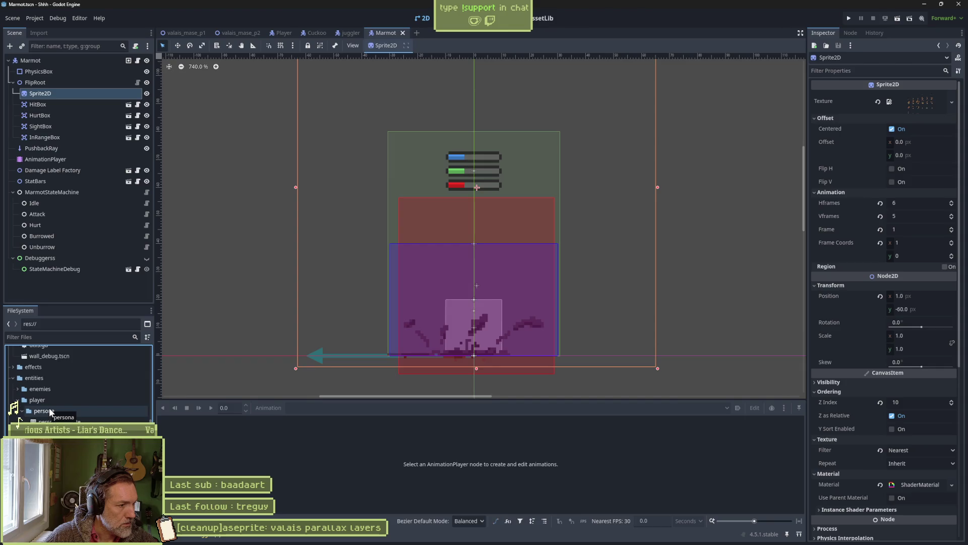
click(21, 411)
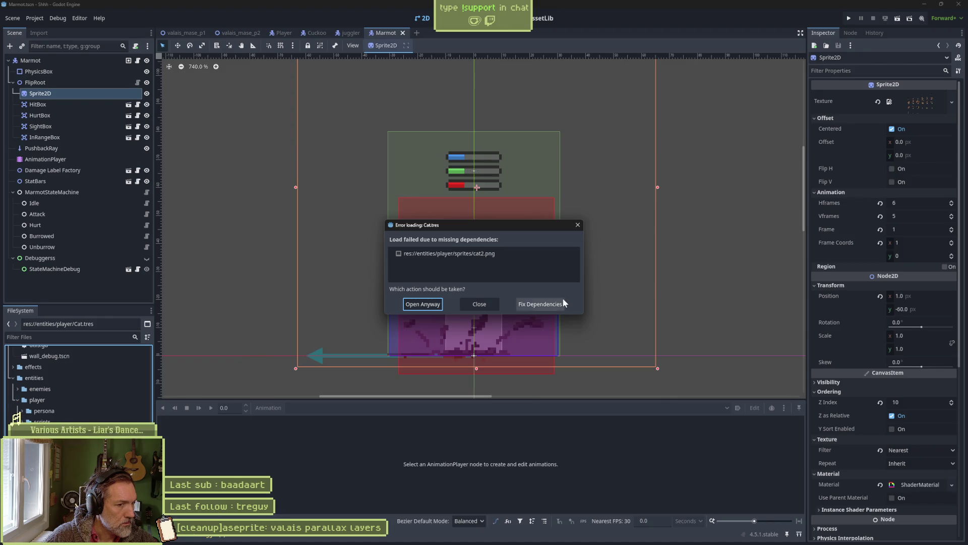
Dismiss the Cat.tres load error and open the Player scene from valais_mase_p1.
click(482, 304)
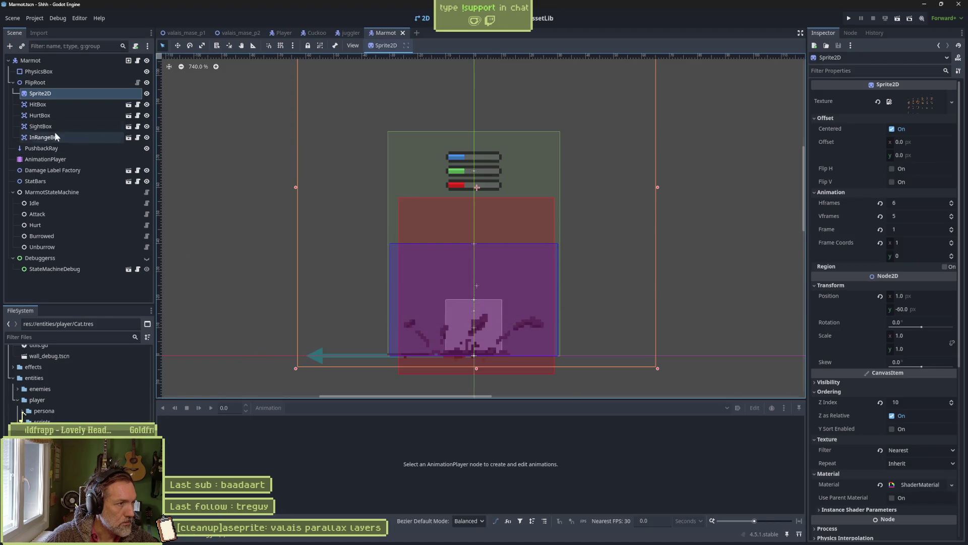
click(186, 32)
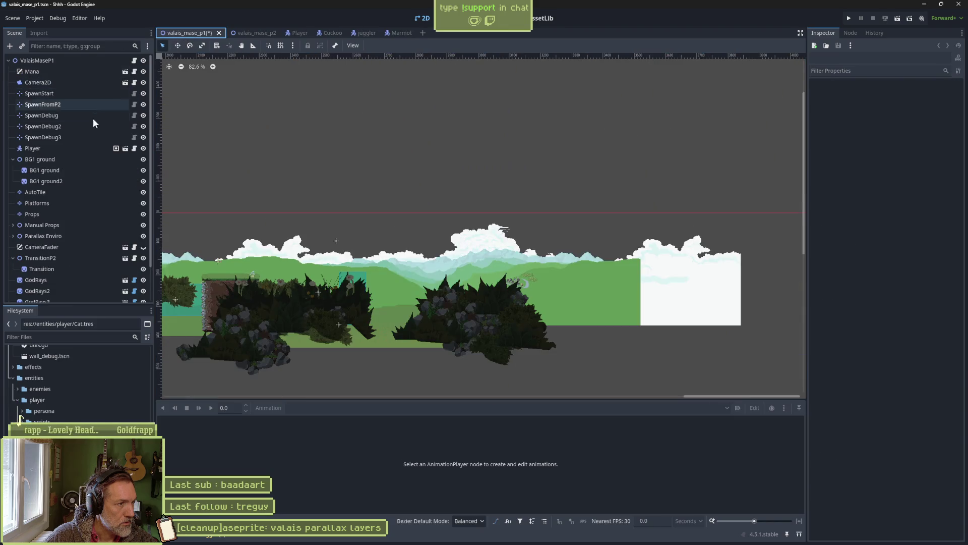
click(125, 147)
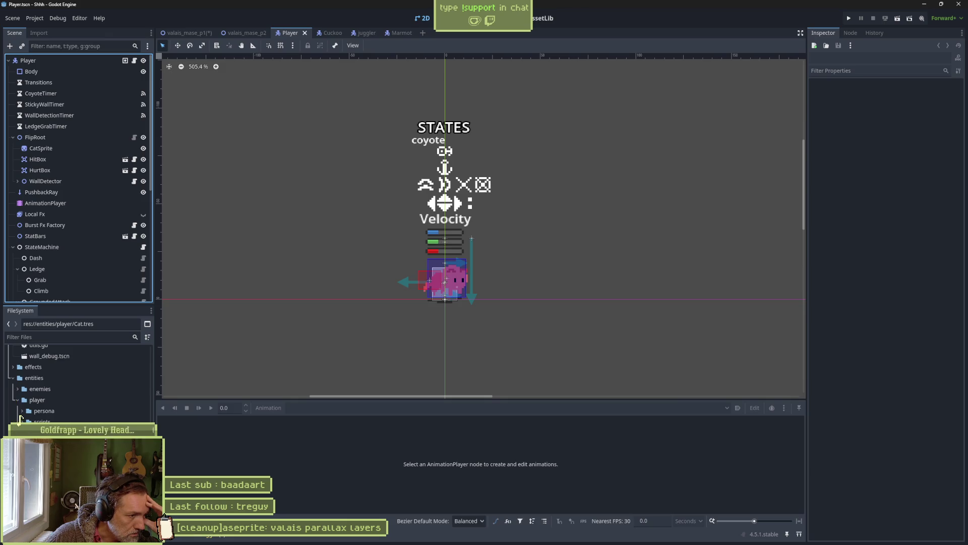
scroll(75, 384, down, 2)
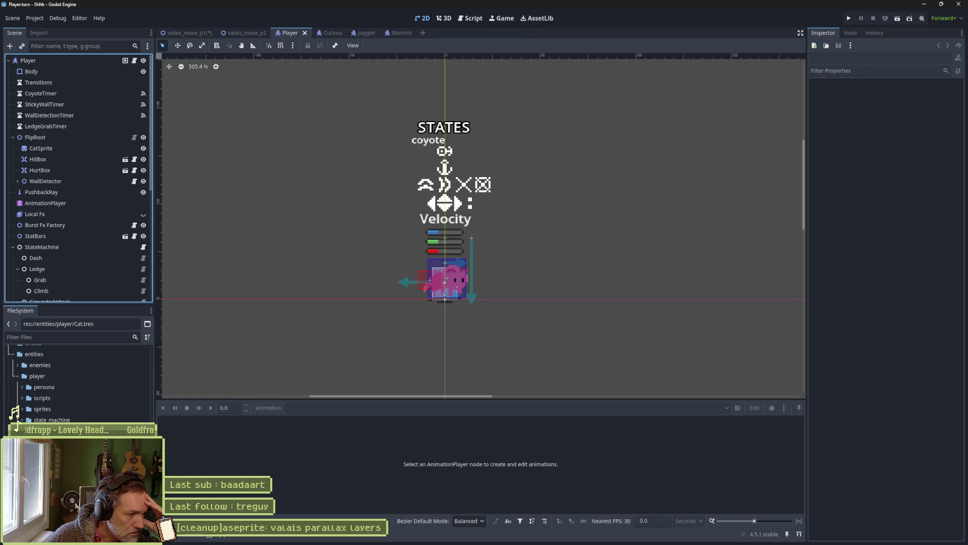
Reopen the ChickenIntoEgg scene, centre its sprite, and select the stray persona.json.
key(ctrl+shift+t)
drag(339, 144, 424, 296)
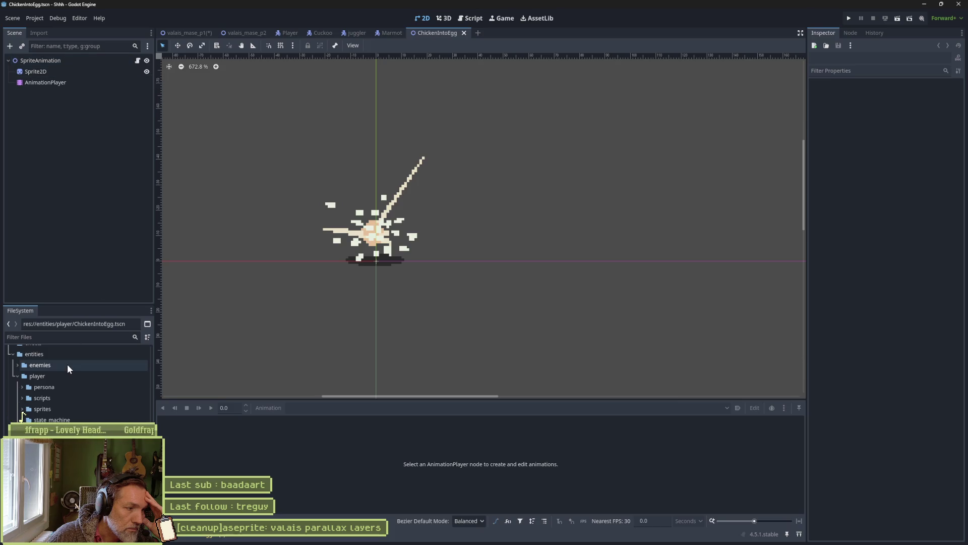
scroll(64, 382, down, 1)
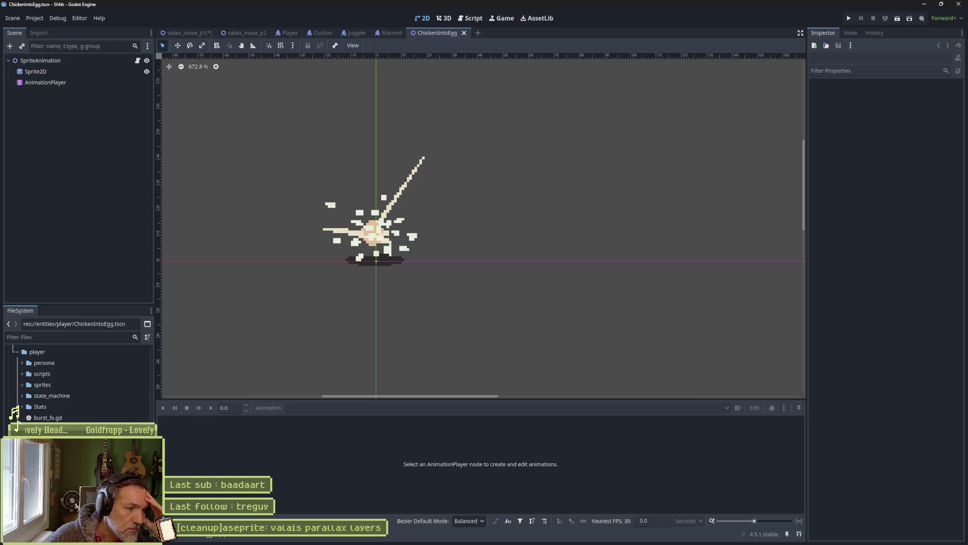
click(45, 428)
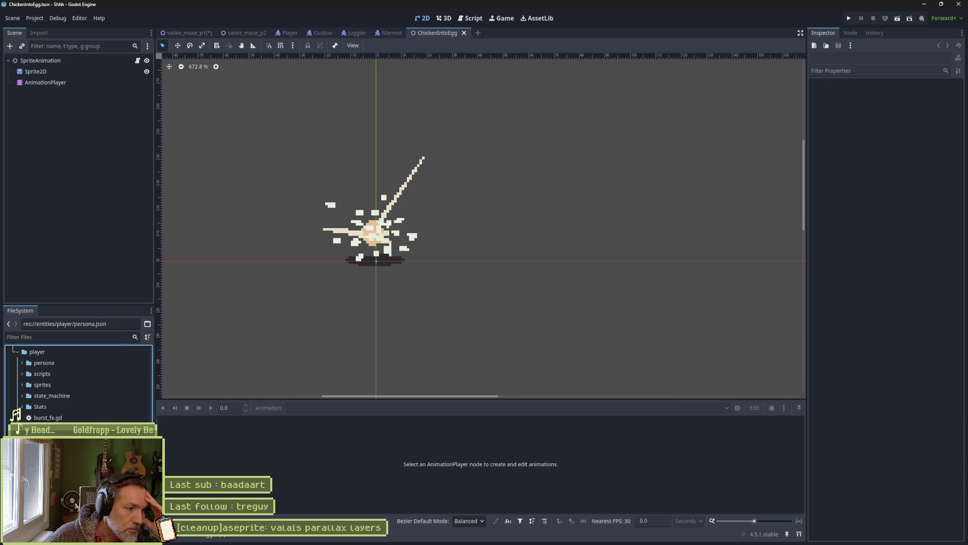
Delete persona.json and persona.png from entities/player and close the ChickenIntoEgg scene tab.
key(Return)
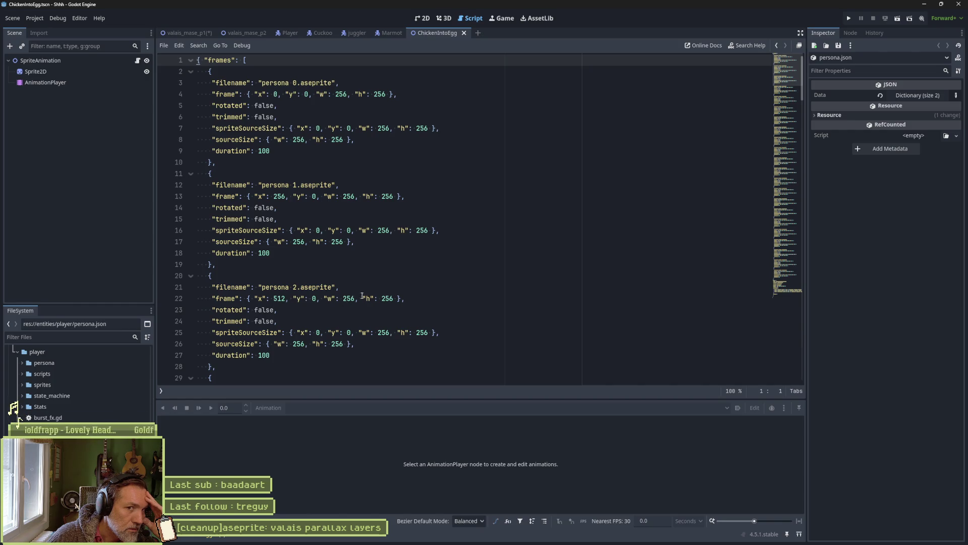
middle_click(437, 34)
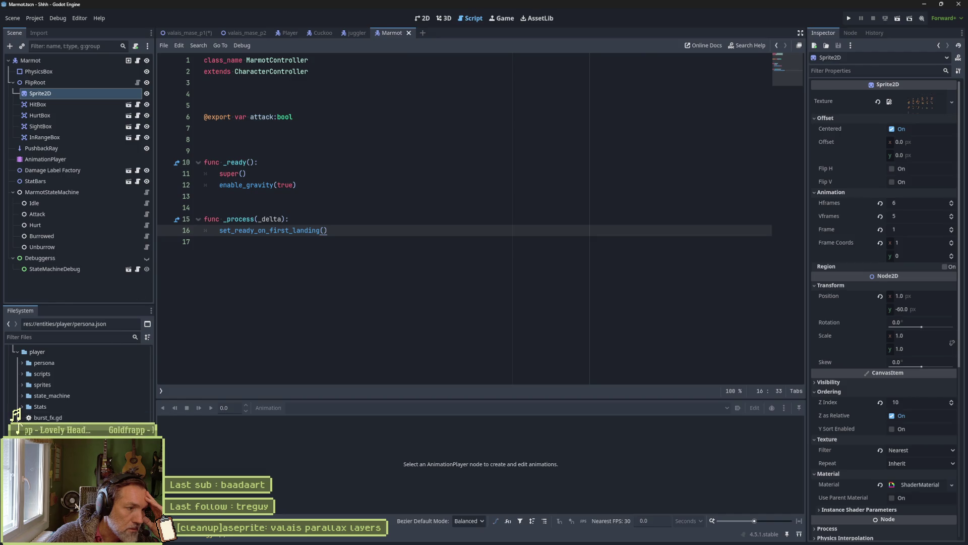
click(20, 418)
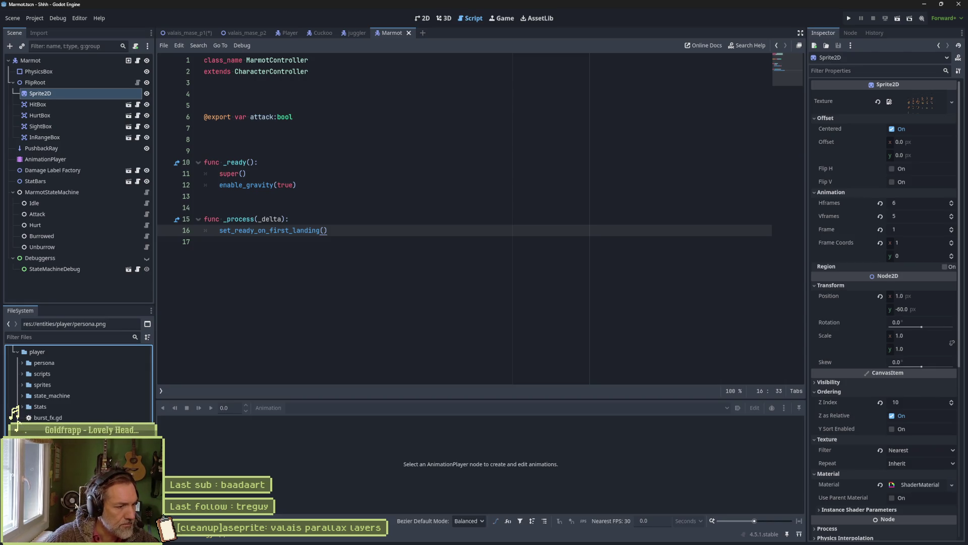
key(Delete)
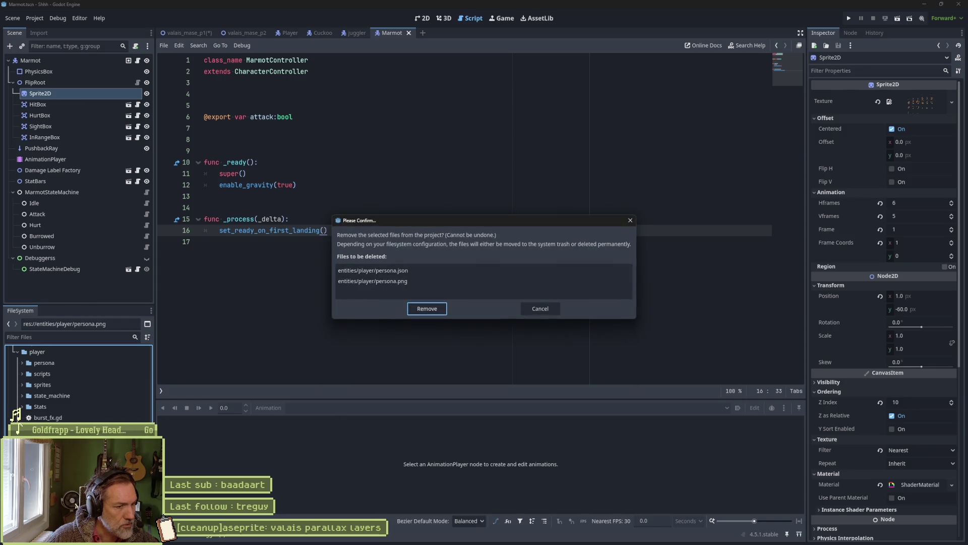
key(Return)
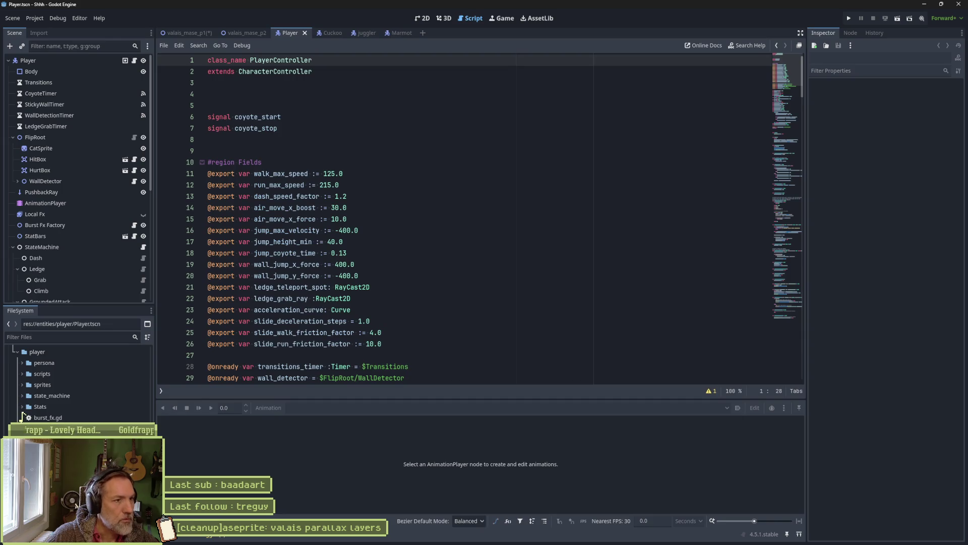
Switch to 2D, expand the persona folder and open persona_fx.tscn.
click(422, 18)
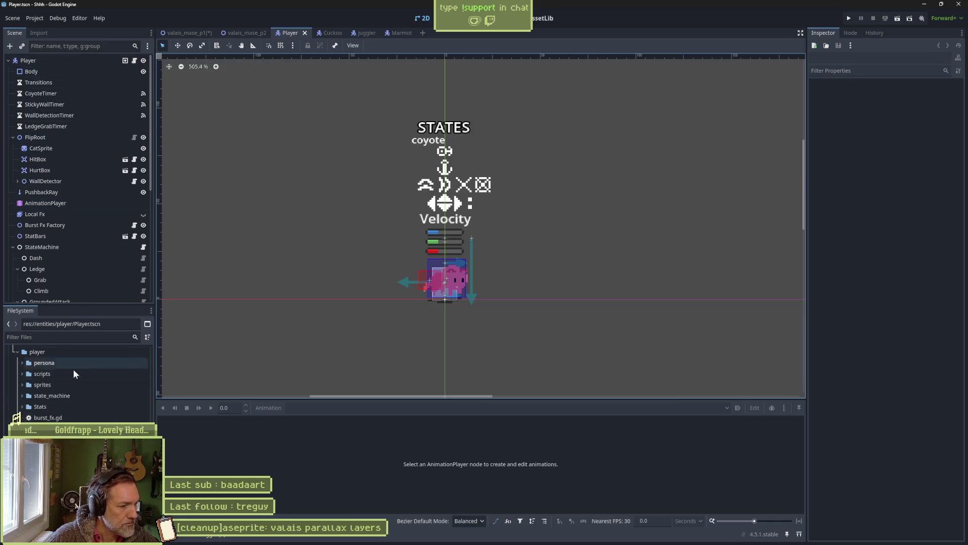
click(22, 373)
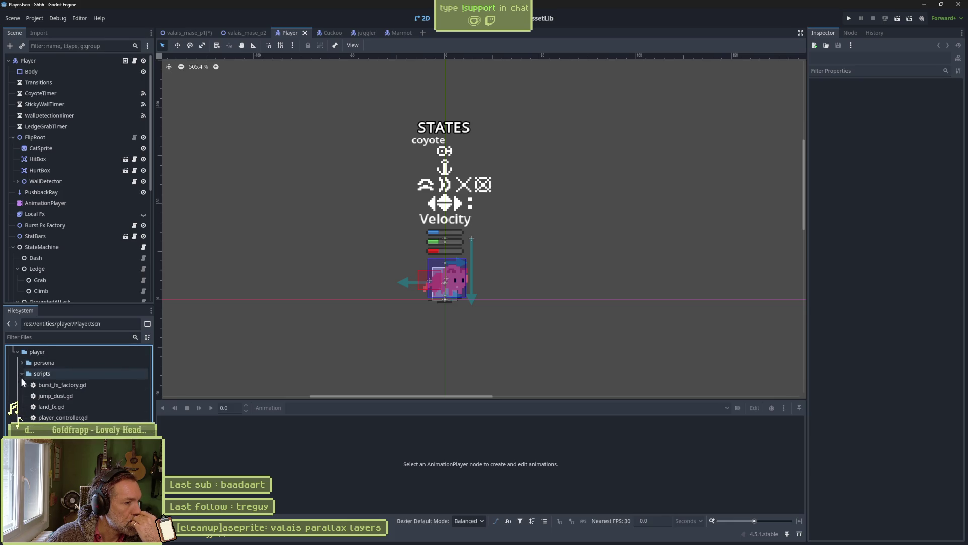
click(22, 374)
click(22, 362)
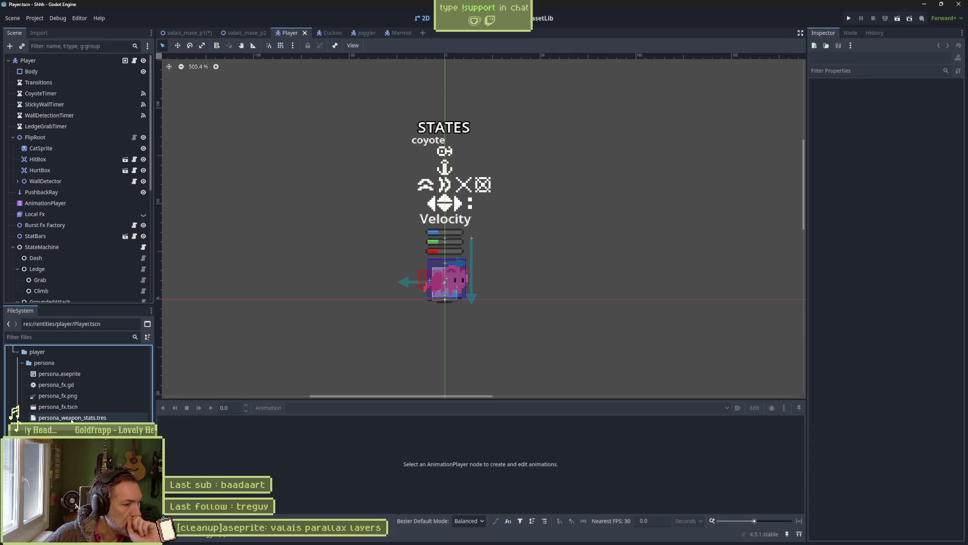
click(59, 405)
double_click(40, 408)
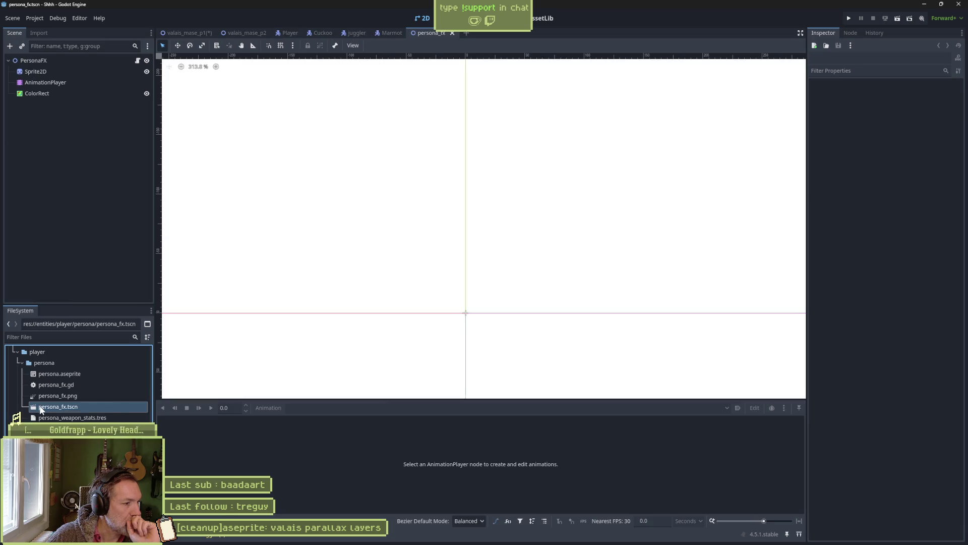
Set the AnimationPlayer's RESET scale keyframe at time 0 to 0 and save persona_fx.
click(62, 62)
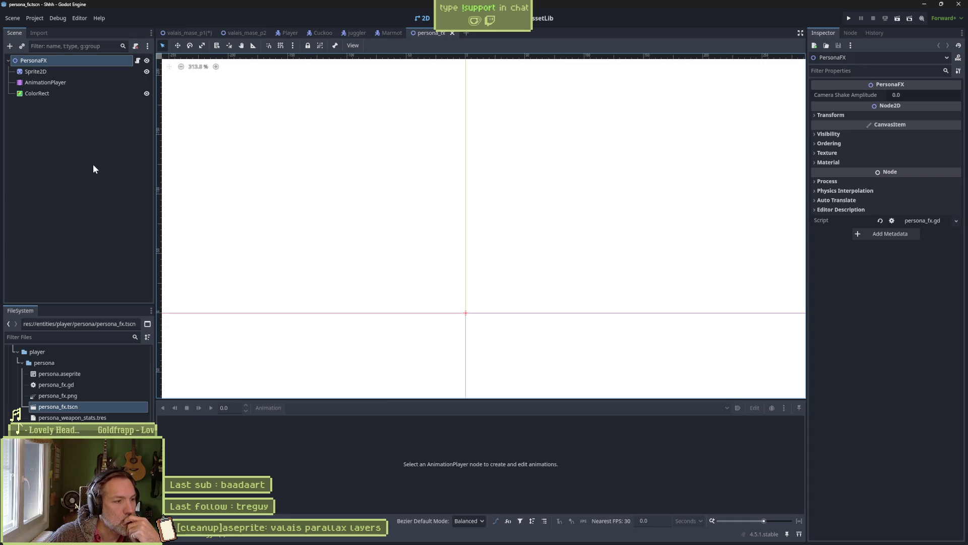
click(64, 83)
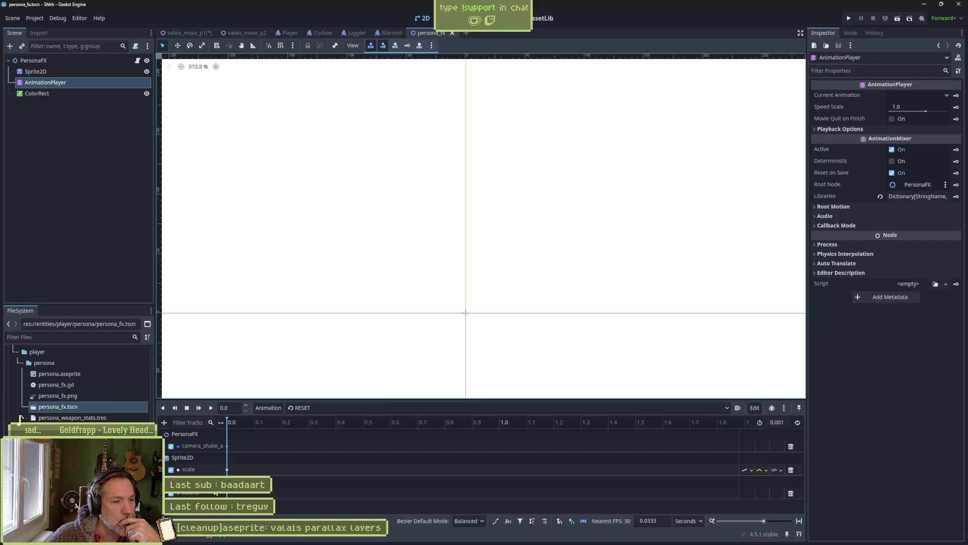
click(227, 493)
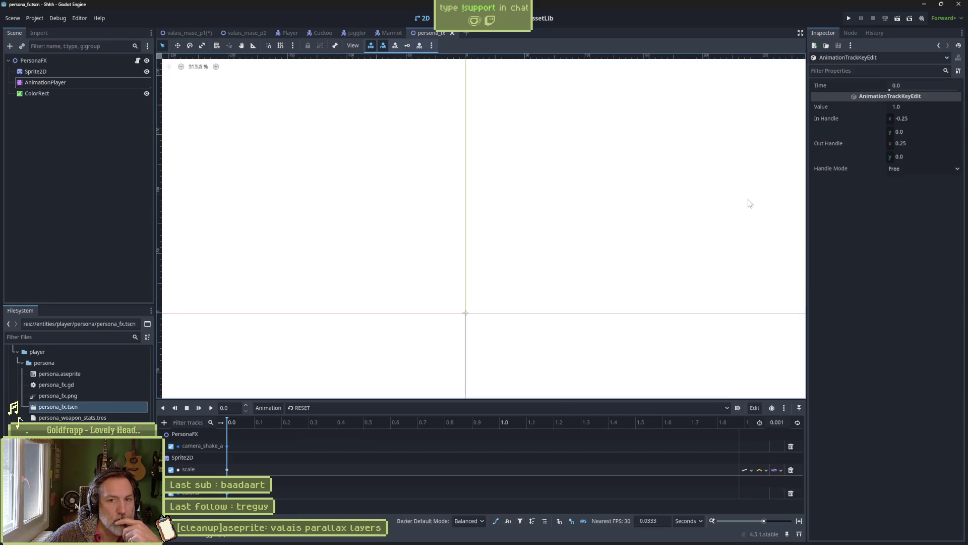
click(905, 106)
text(0)
key(Return)
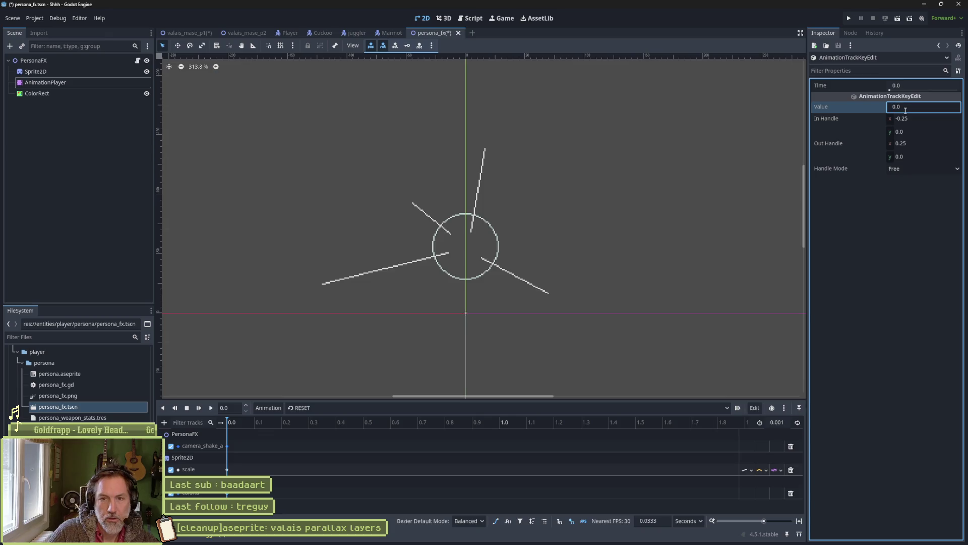
key(ctrl+s)
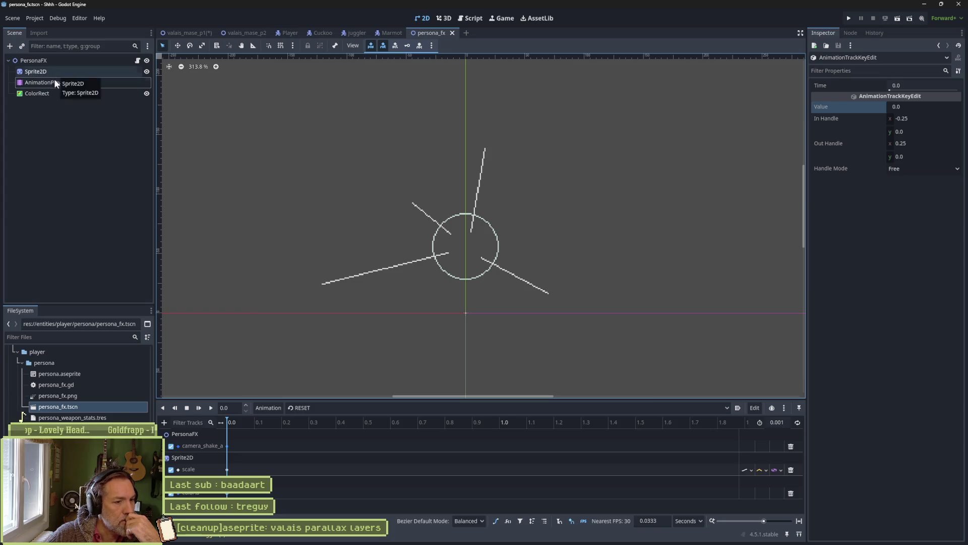
Check the attack animation from its start and the Sprite2D settings, then open jump_dust.gd.
click(342, 408)
click(353, 426)
click(300, 422)
mouse_move(338, 422)
mouse_down()
mouse_move(666, 428)
mouse_move(222, 433)
mouse_up()
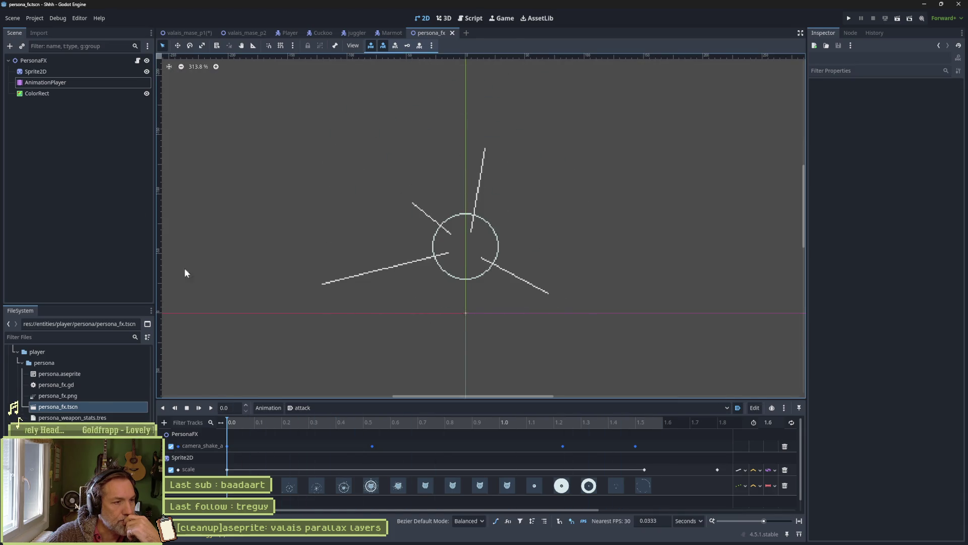
click(29, 72)
scroll(869, 403, down, 5)
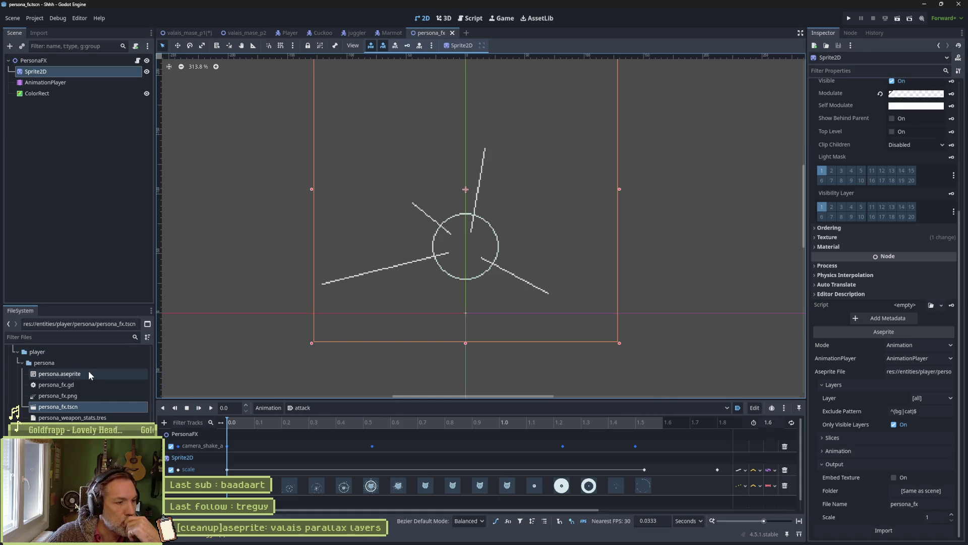
click(22, 362)
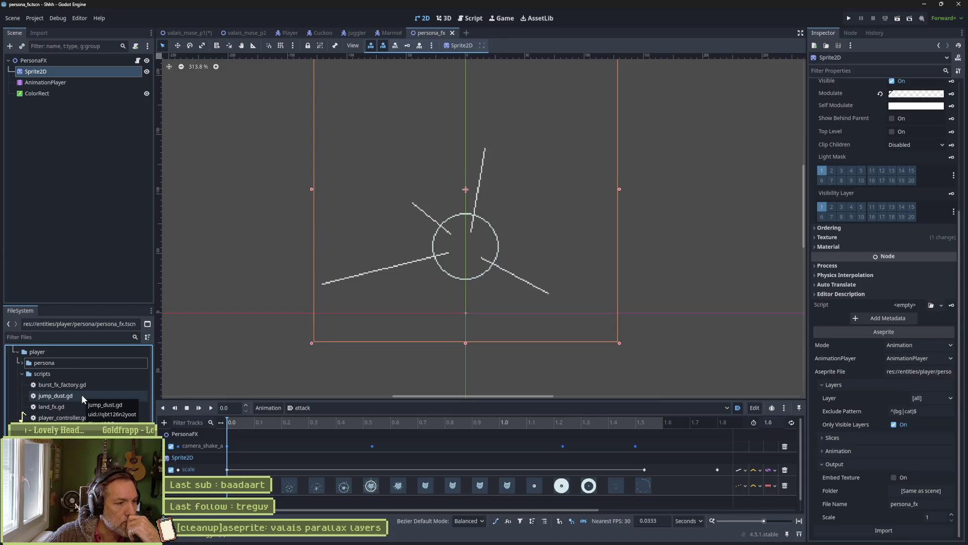
double_click(75, 394)
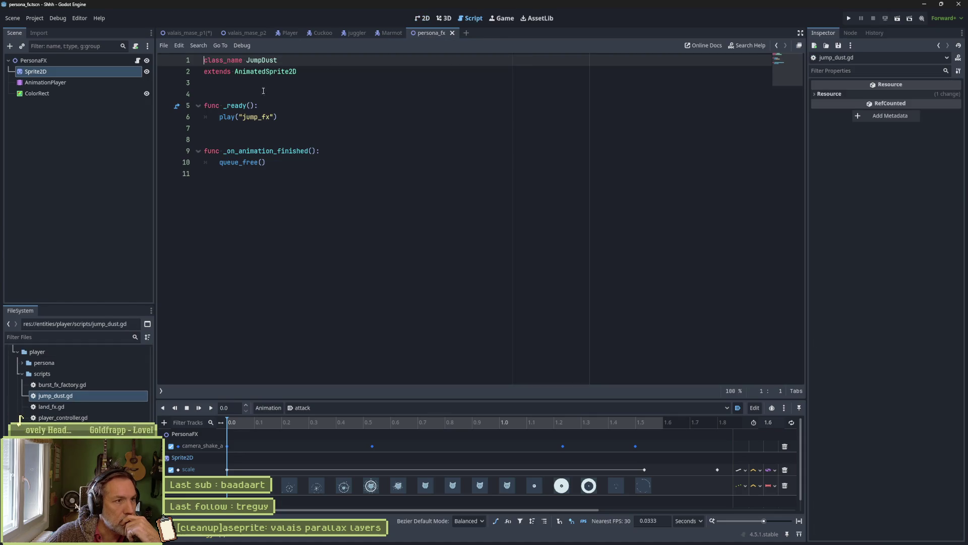
Open land_fx.gd, walk_dust.gd, wall_detector.gd and burst_fx_factory.gd, then select the Player scene's Burst Fx Factory node.
mouse_move(274, 71)
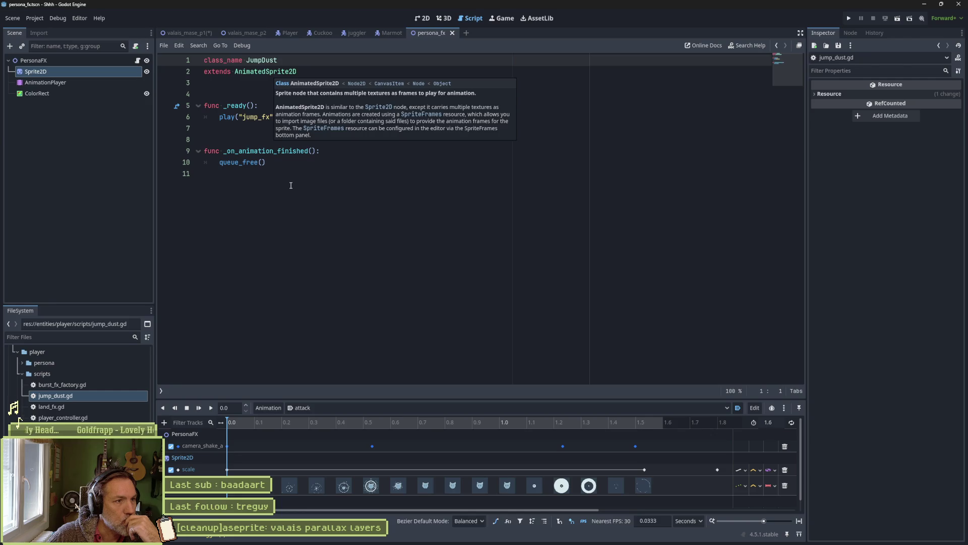
double_click(92, 404)
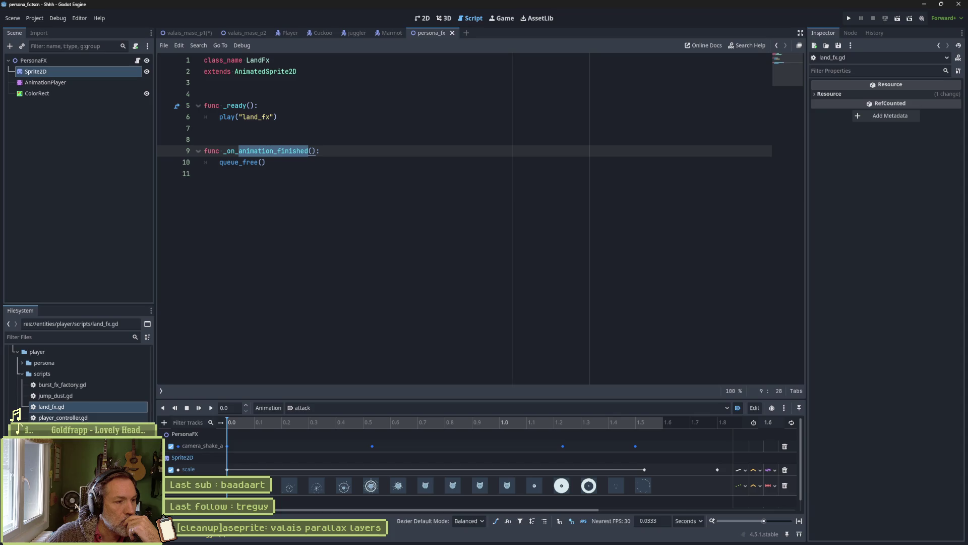
double_click(55, 428)
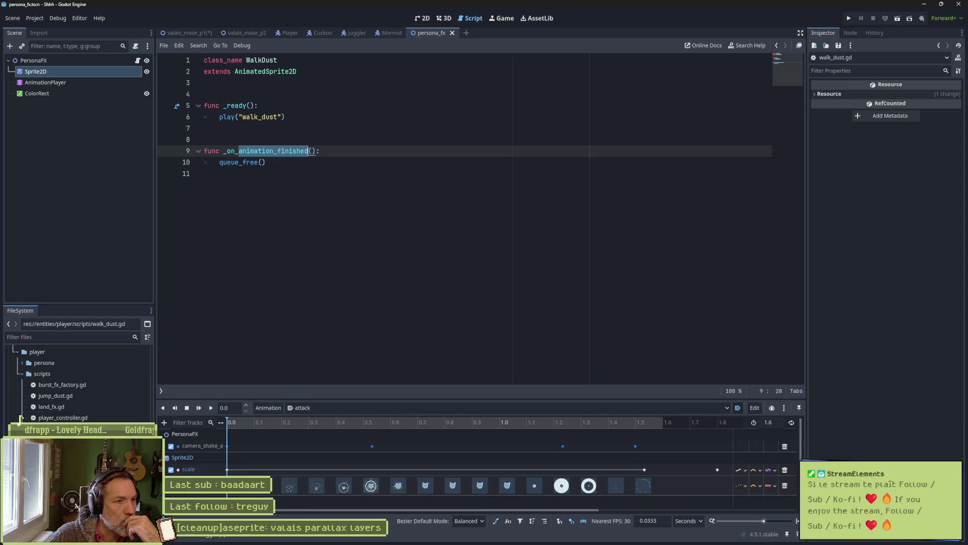
key(Down)
key(Return)
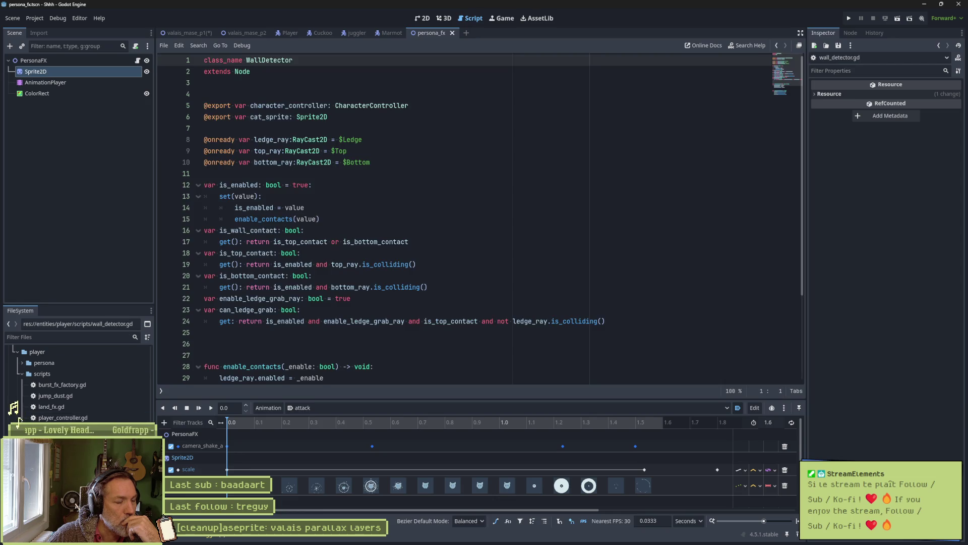
click(82, 386)
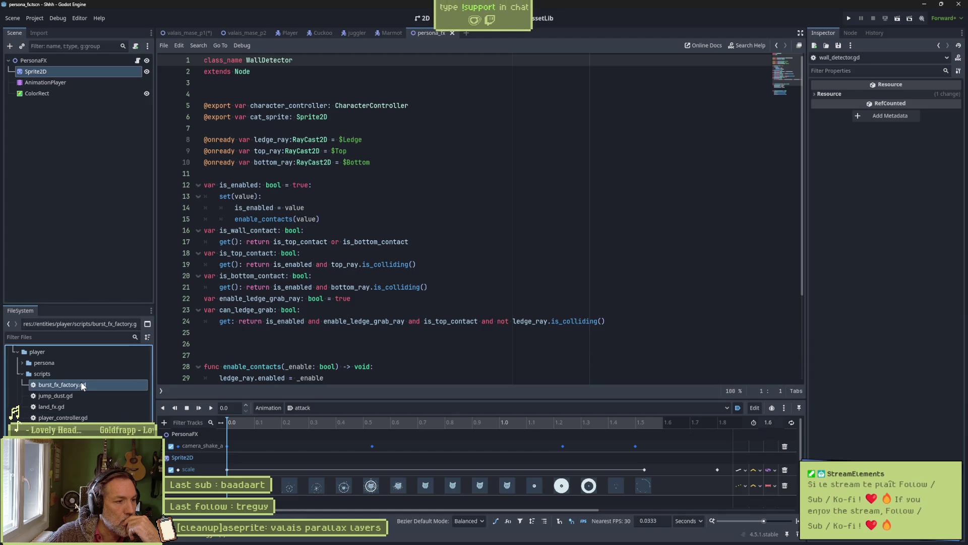
double_click(80, 381)
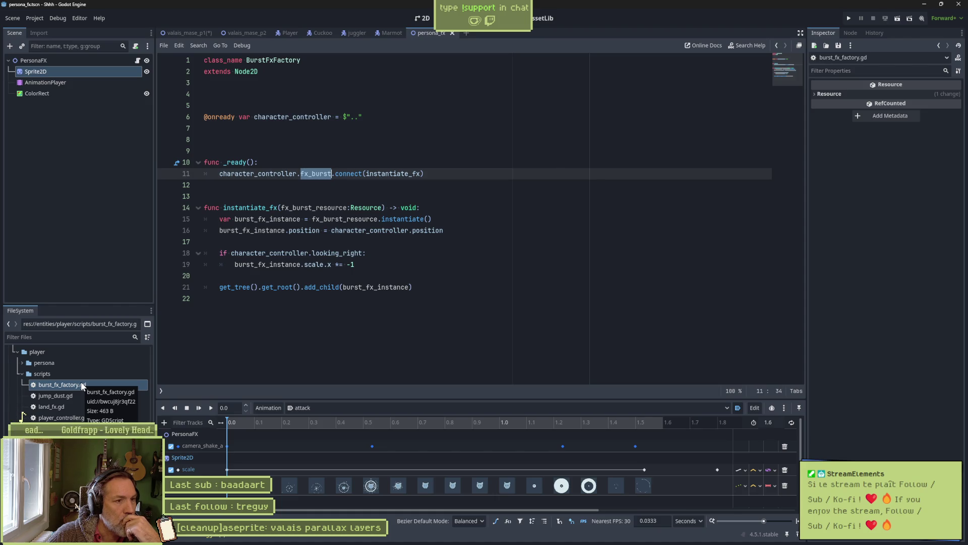
click(287, 35)
click(79, 226)
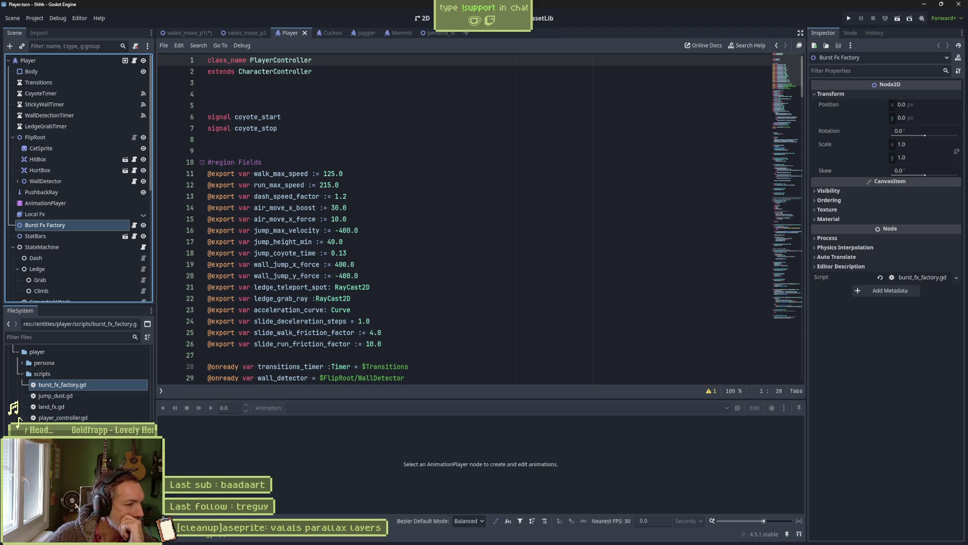
Collapse scripts, expand the sprites folder, pick cat.png and select the CatSprite node.
click(20, 374)
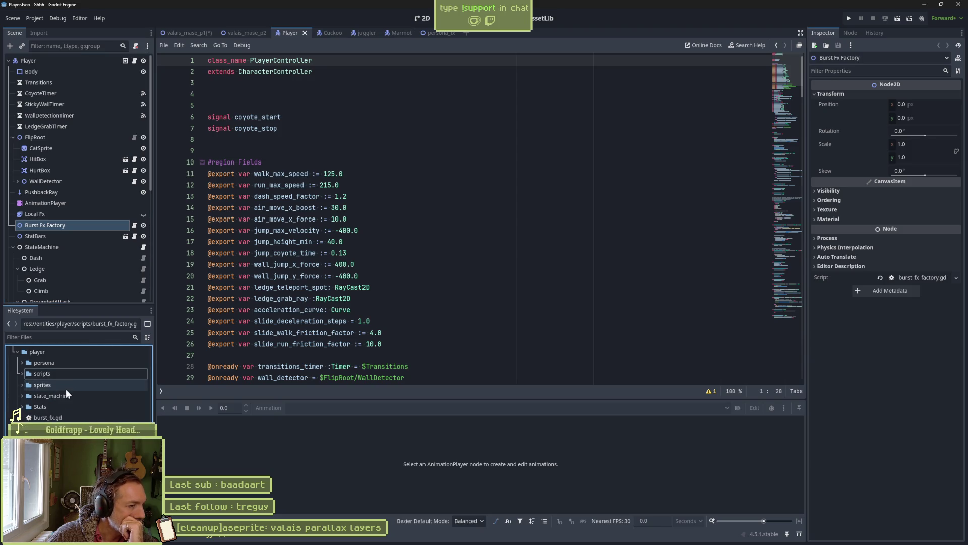
click(22, 384)
click(91, 396)
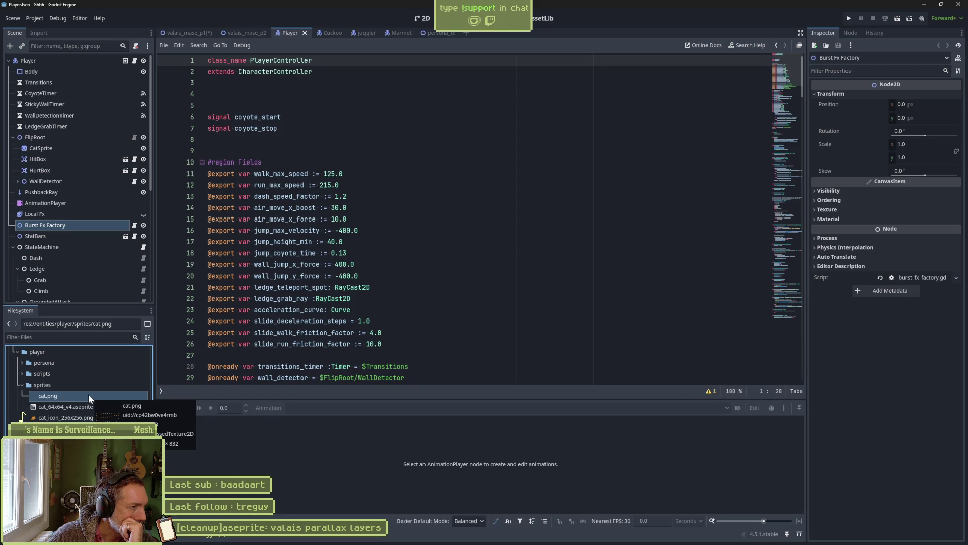
click(63, 149)
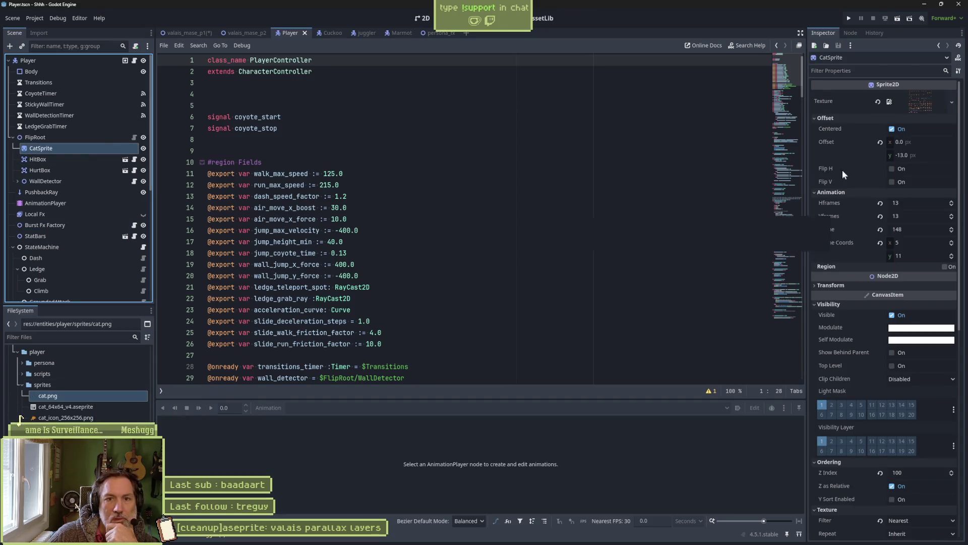
Review CatSprite's Aseprite import settings, then delete persona.png from sprites and switch to Aseprite.
scroll(857, 432, down, 6)
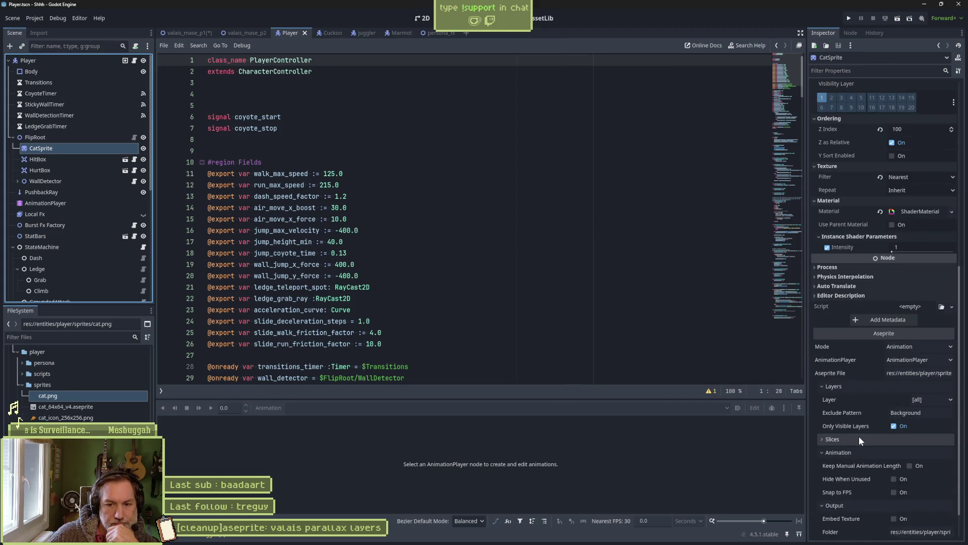
mouse_move(857, 430)
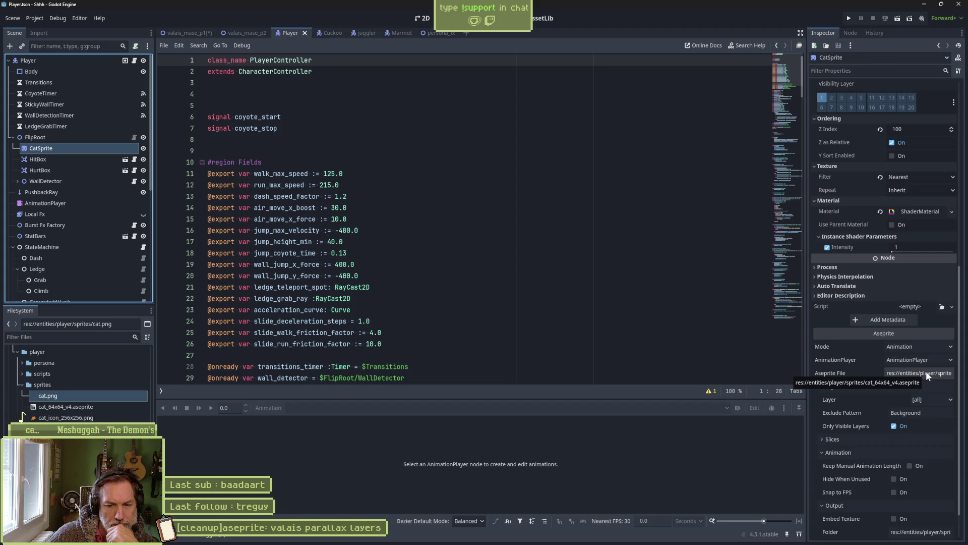
scroll(867, 422, down, 1)
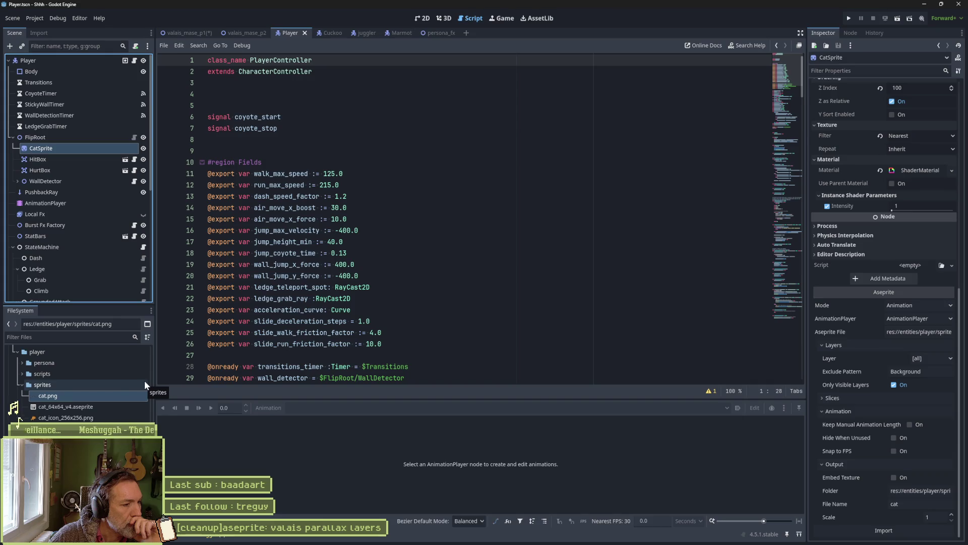
click(55, 428)
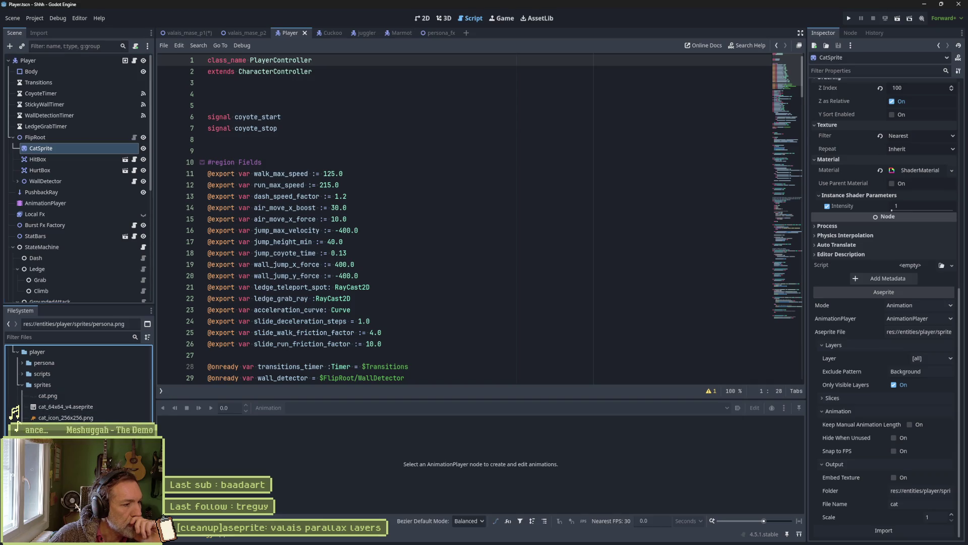
key(Delete)
key(Return)
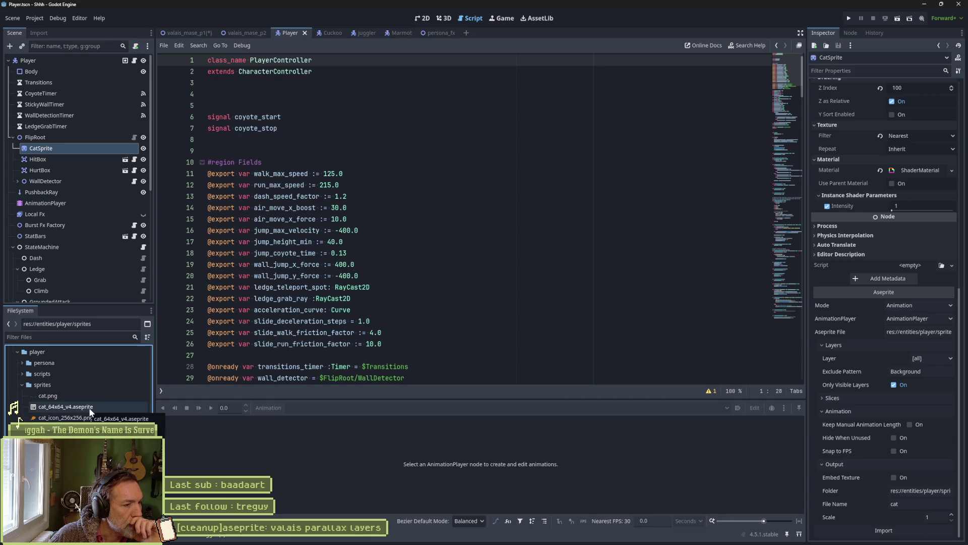
click(518, 536)
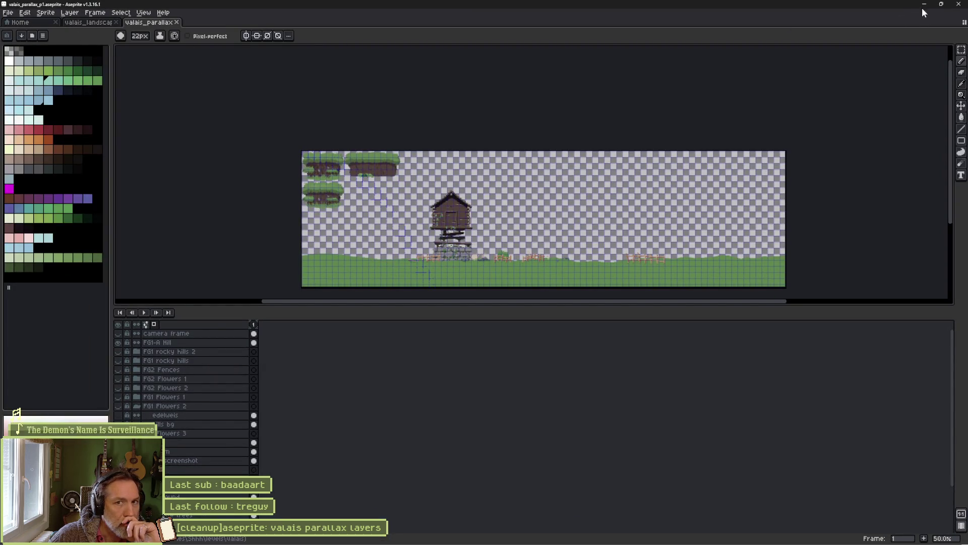
Rename cat_64x64_v4.aseprite to cat.aseprite, save the Player scene and run the game with F5.
key(alt+Tab)
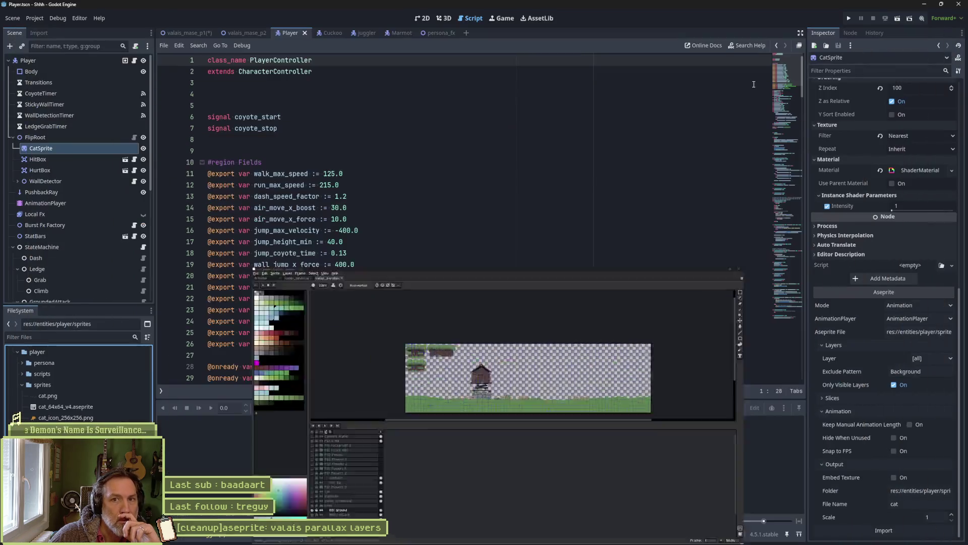
click(92, 408)
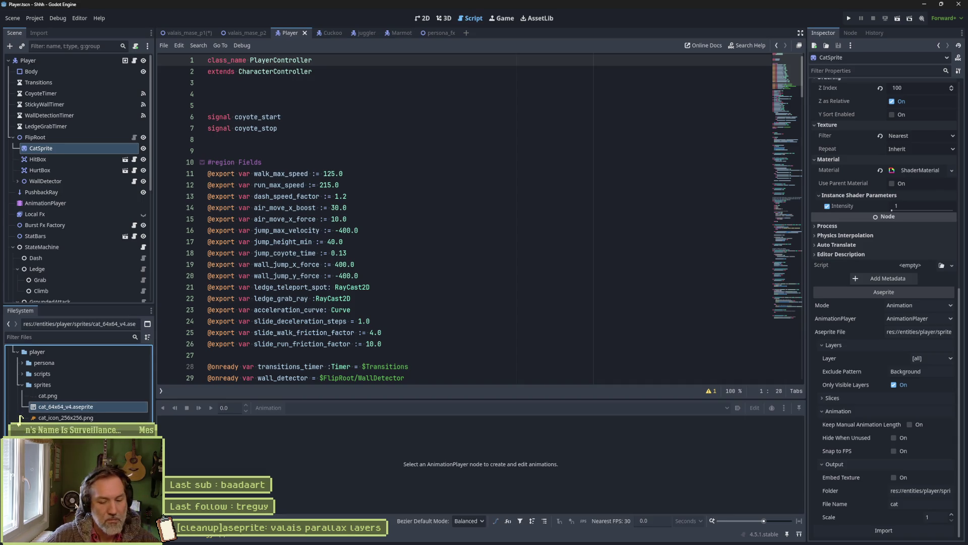
key(F2)
key(Home)
key(Right)
key(Right)
key(Right)
key(Delete)
key(Delete)
key(Delete)
key(Delete)
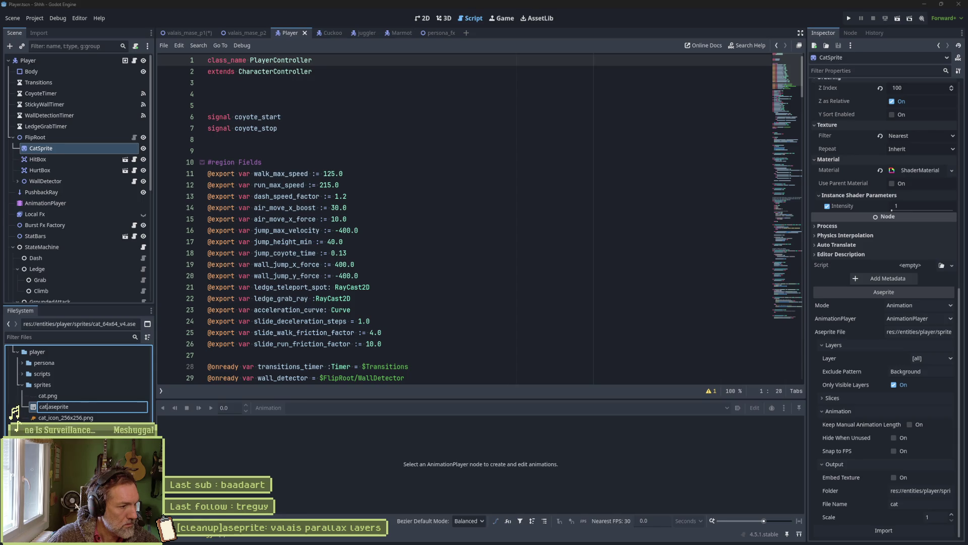
key(Return)
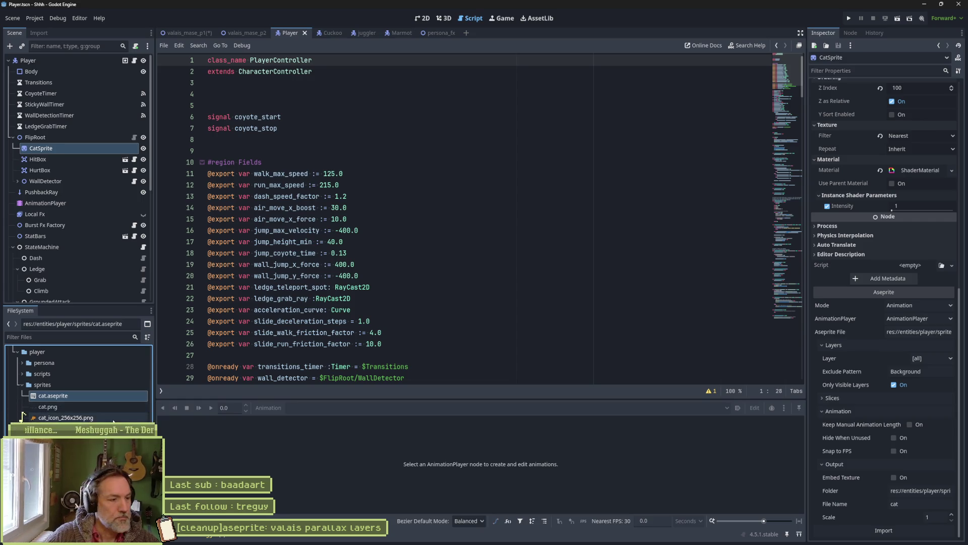
key(ctrl+s)
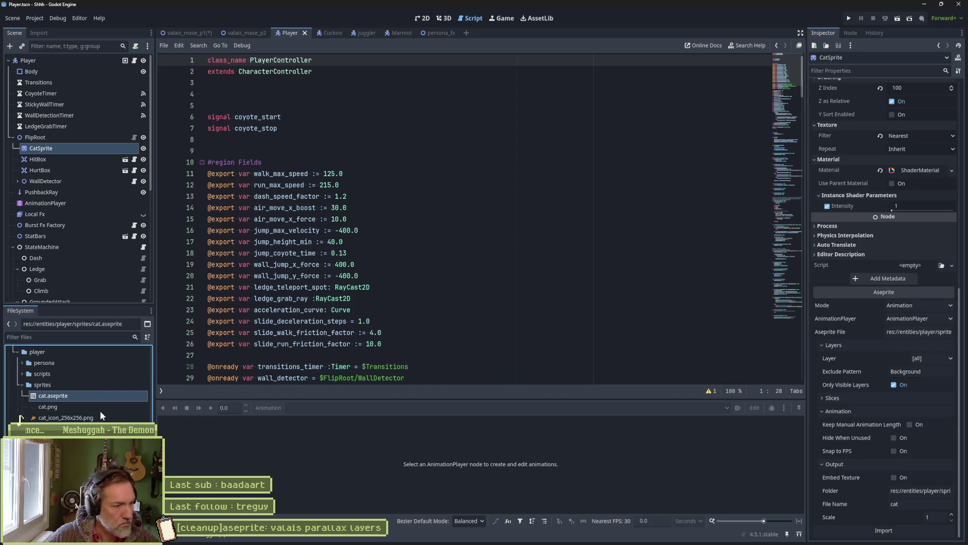
key(F5)
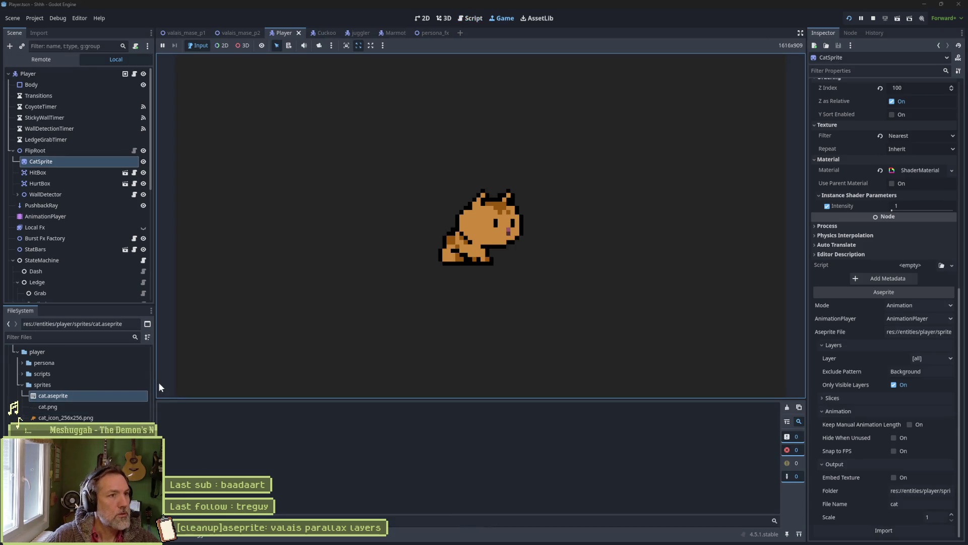
Run the cat right, jump and wall-jump off the left wall, then stop the game with F8.
key(Right)
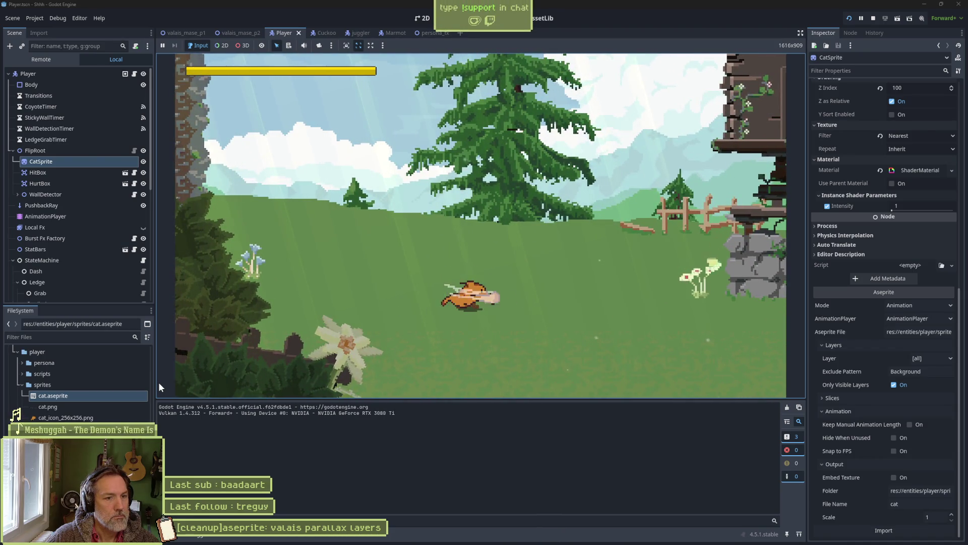
key(Right)
key(space)
key(Left)
key(space)
key(Right)
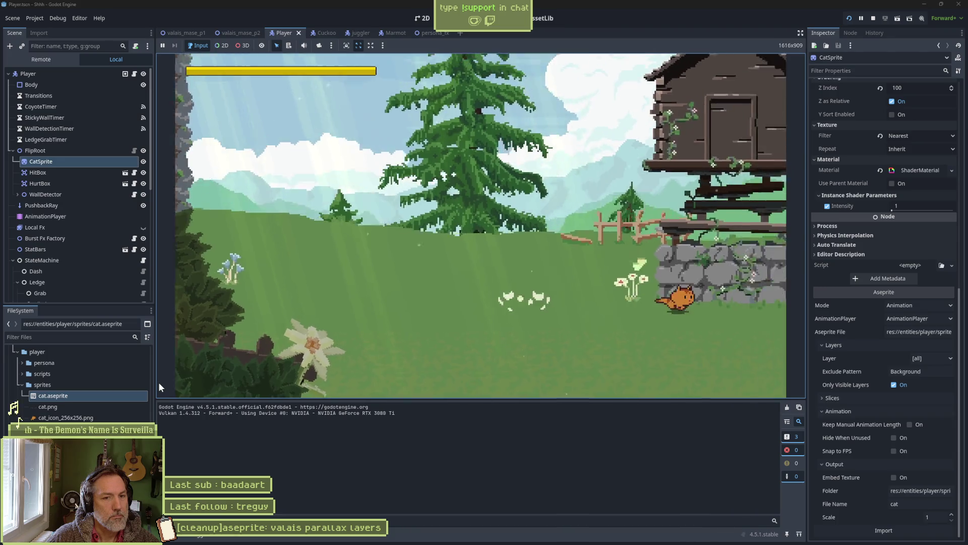
key(Right)
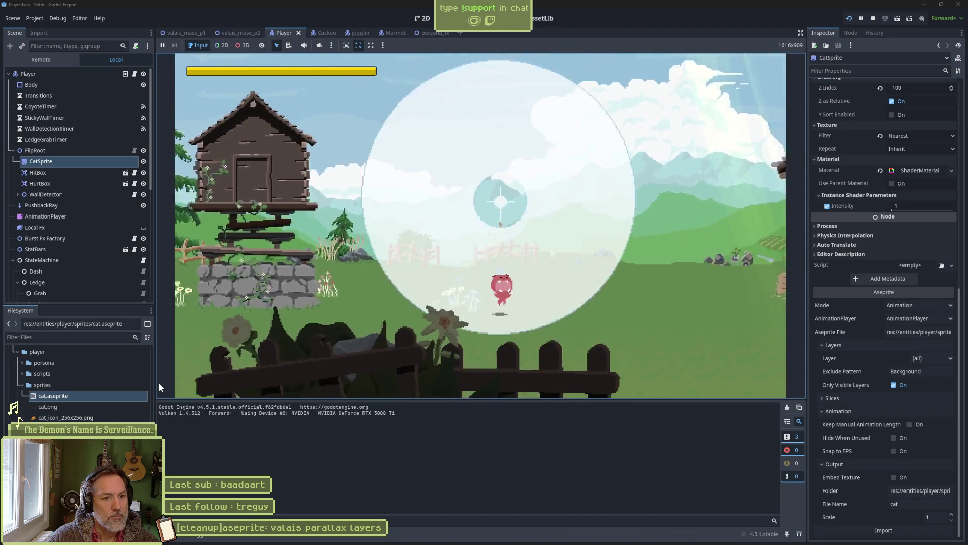
key(F8)
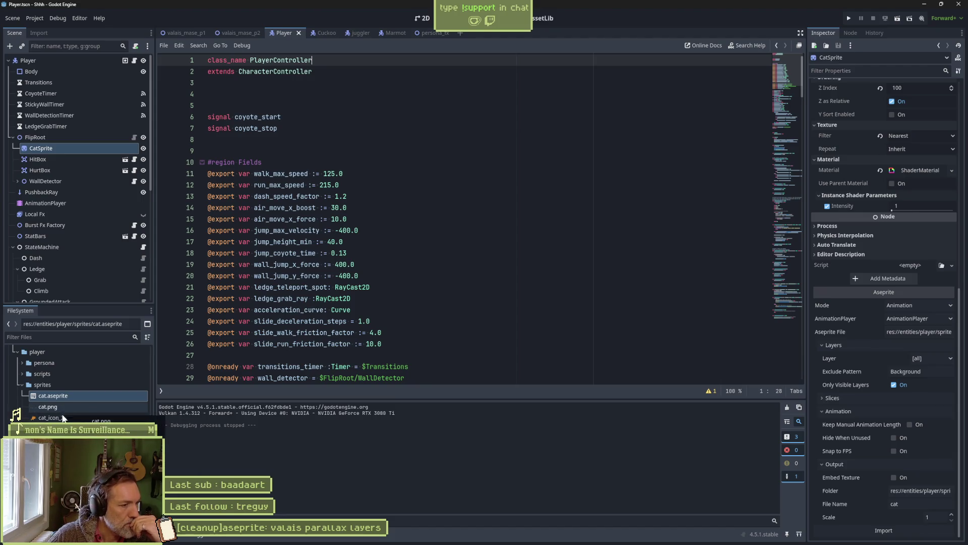
Browse the state_machine and states_scripts folders, then collapse them again.
click(21, 384)
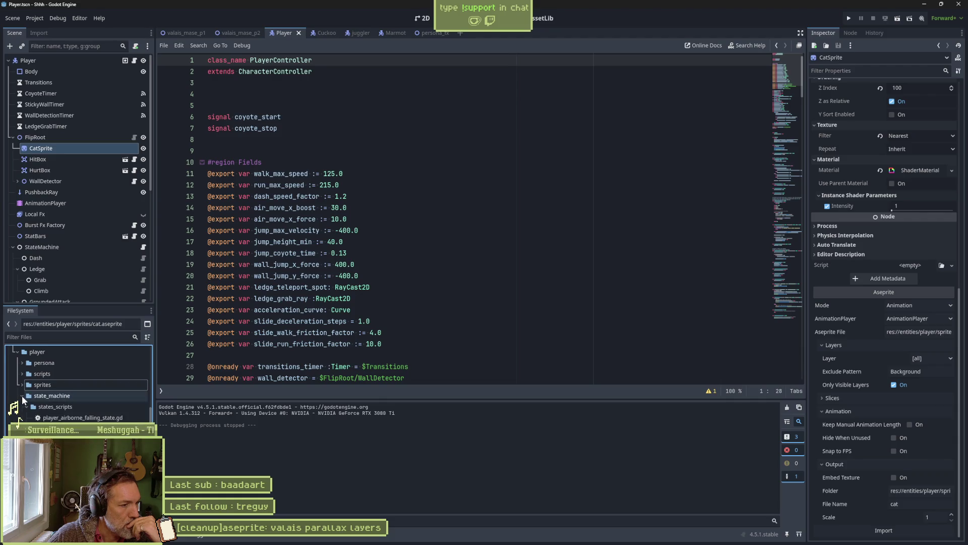
click(23, 395)
click(27, 406)
scroll(23, 411, down, 5)
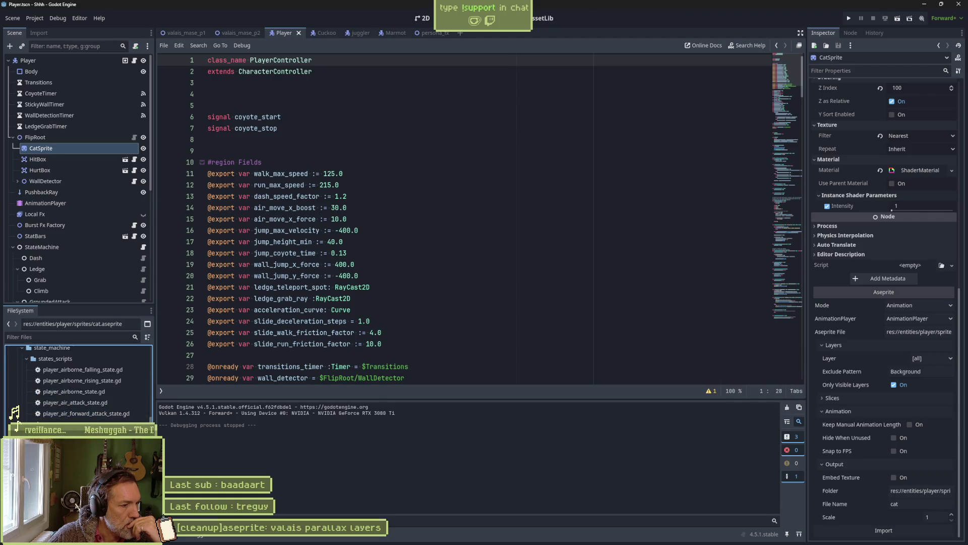
scroll(22, 417, down, 5)
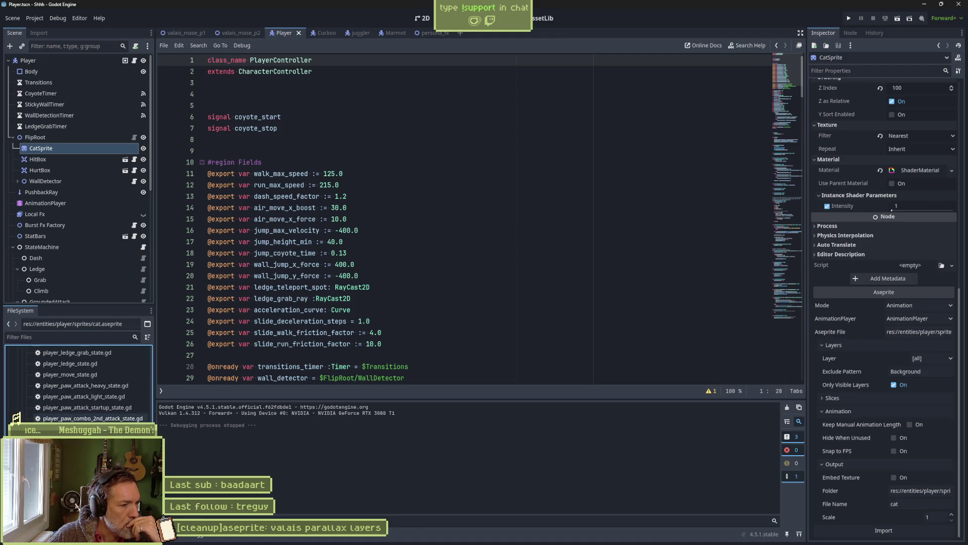
scroll(21, 418, up, 10)
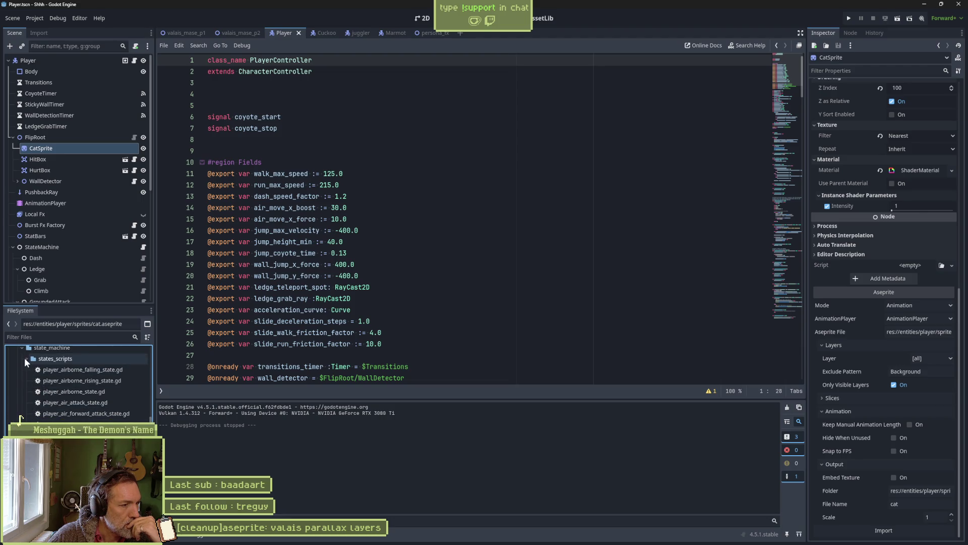
click(26, 358)
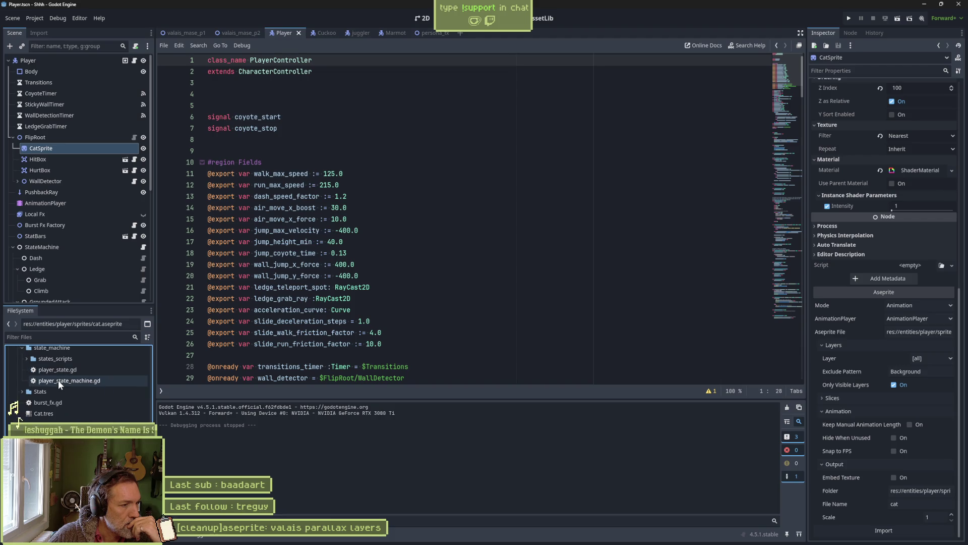
scroll(38, 385, up, 2)
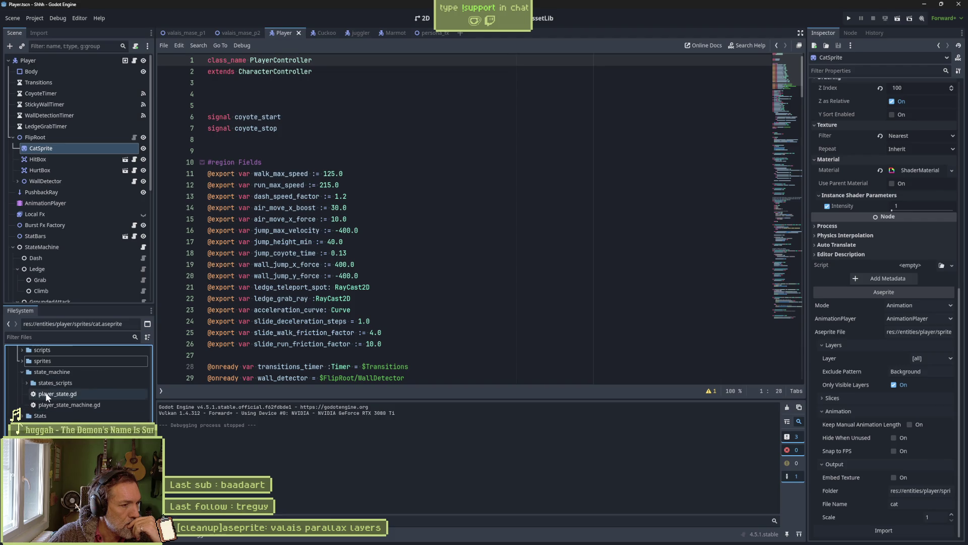
click(22, 373)
Expand Stats and persona, then inspect CatPersonaAttack's weapon stats: Damage 100, Freeze 50, Stun 20, Knockback 10.
click(21, 381)
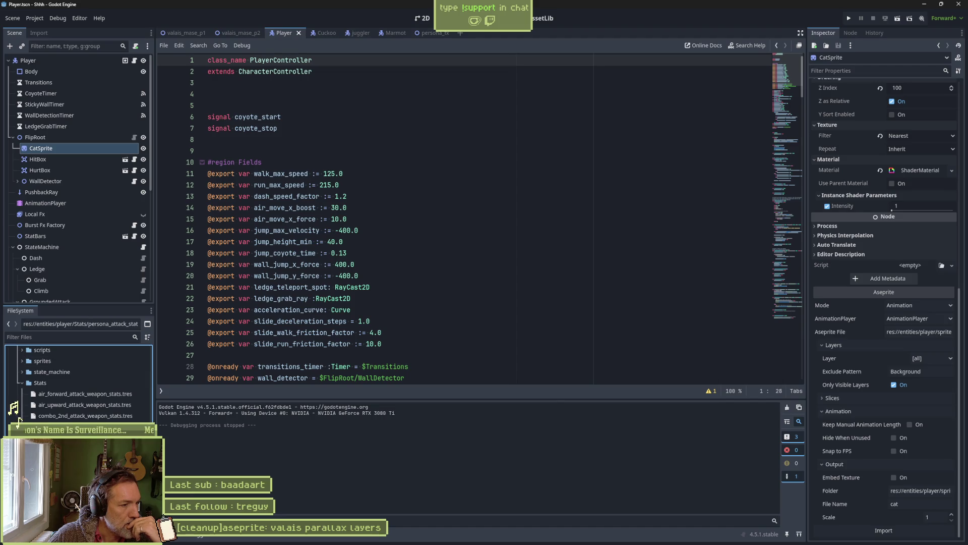
scroll(38, 383, up, 2)
click(22, 363)
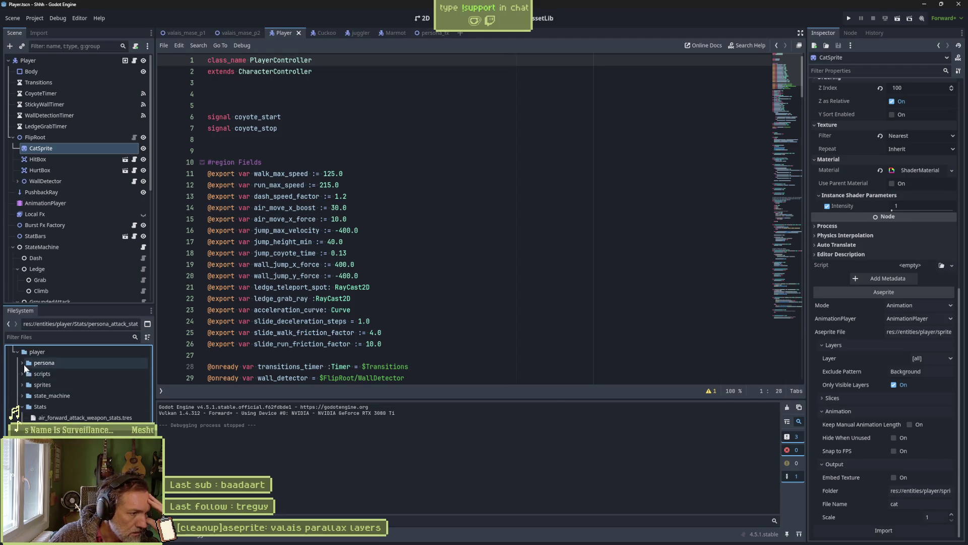
scroll(80, 383, down, 2)
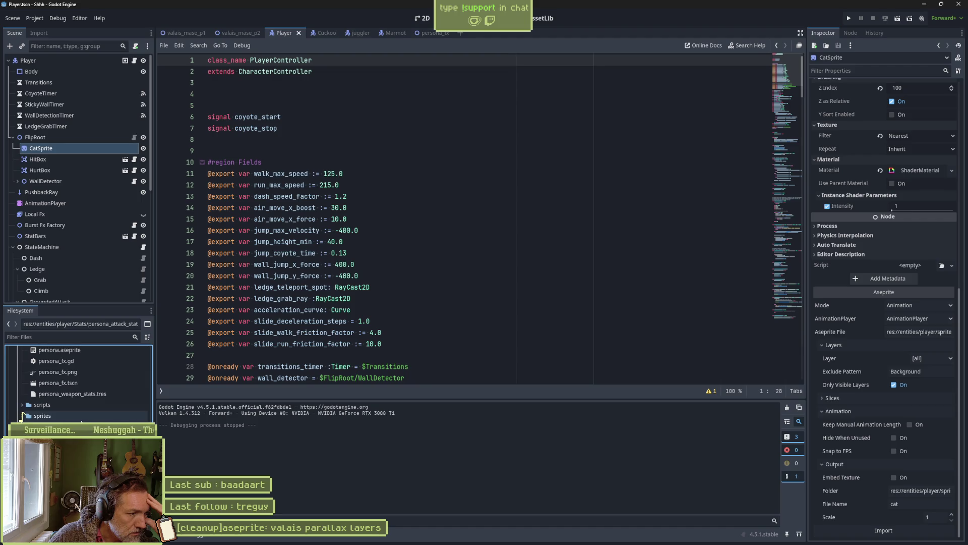
scroll(74, 276, down, 5)
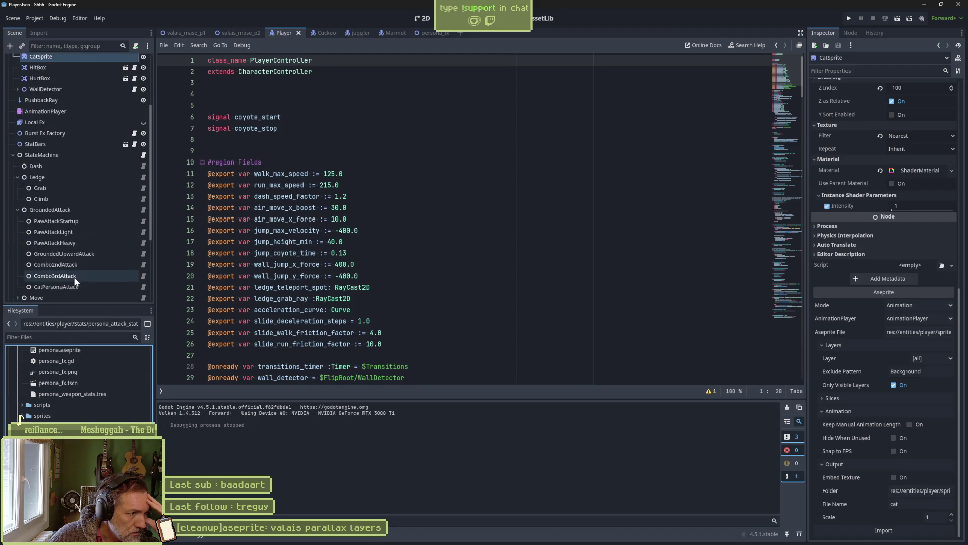
click(77, 276)
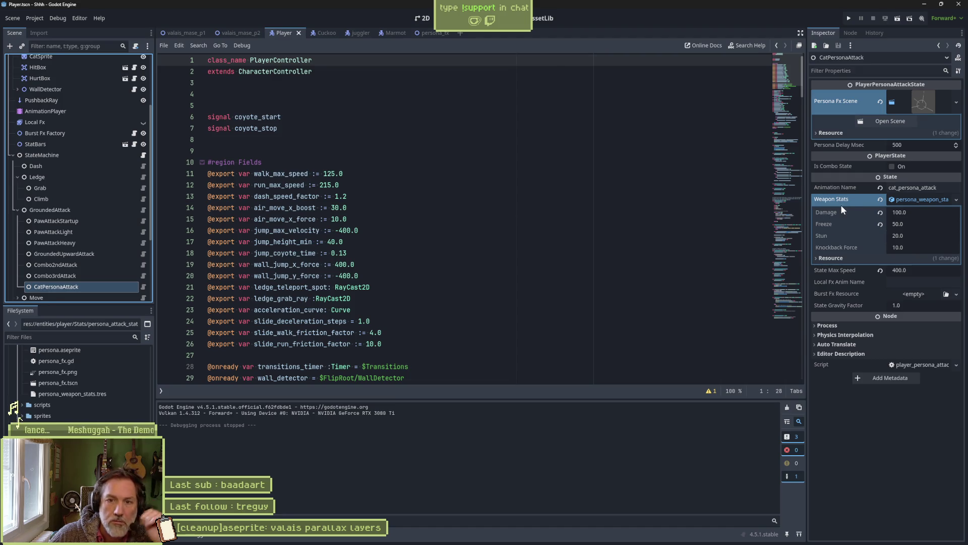
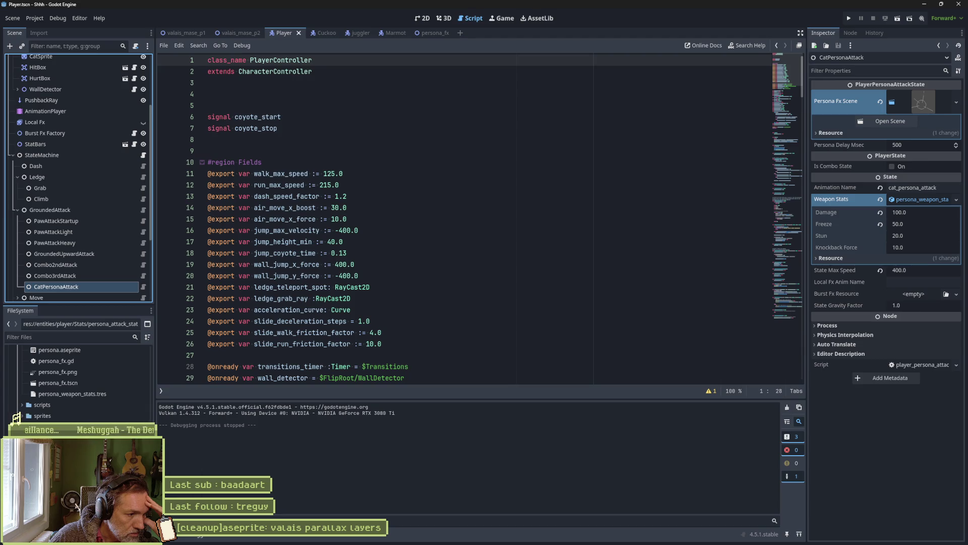
Delete persona_attack_stats.tres from the project, confirming the removal.
click(81, 403)
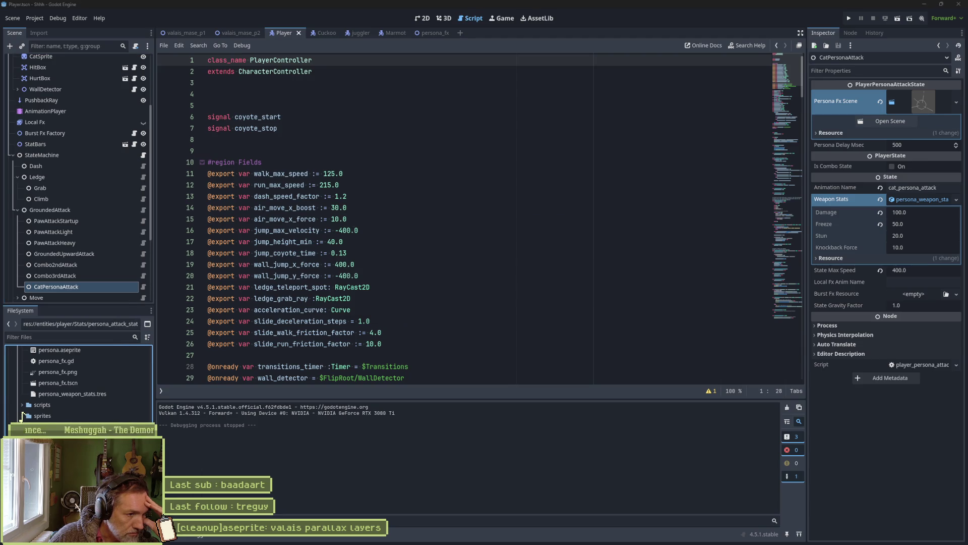
key(Delete)
click(427, 308)
click(63, 395)
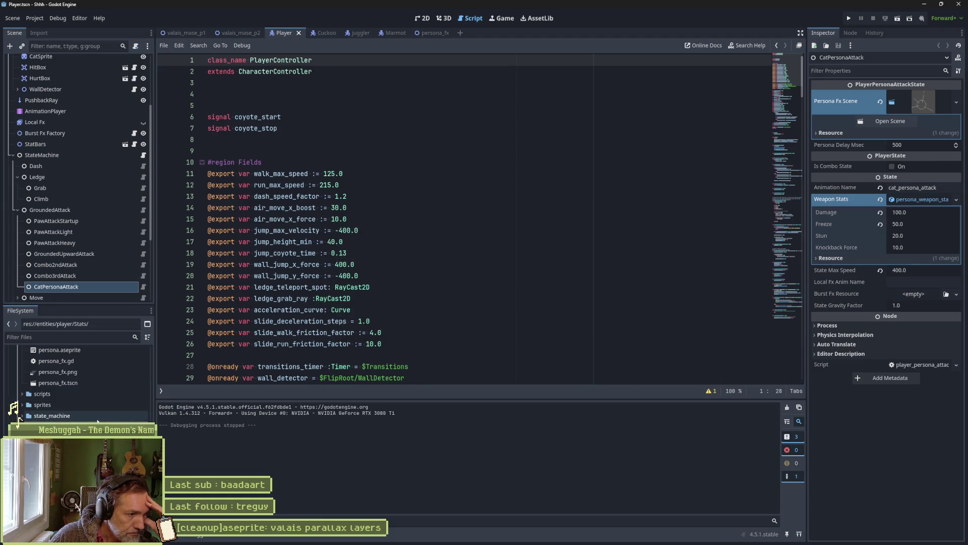
Collapse the persona and Stats folders, expand scripts, then select the player folder.
click(23, 387)
scroll(22, 385, down, 1)
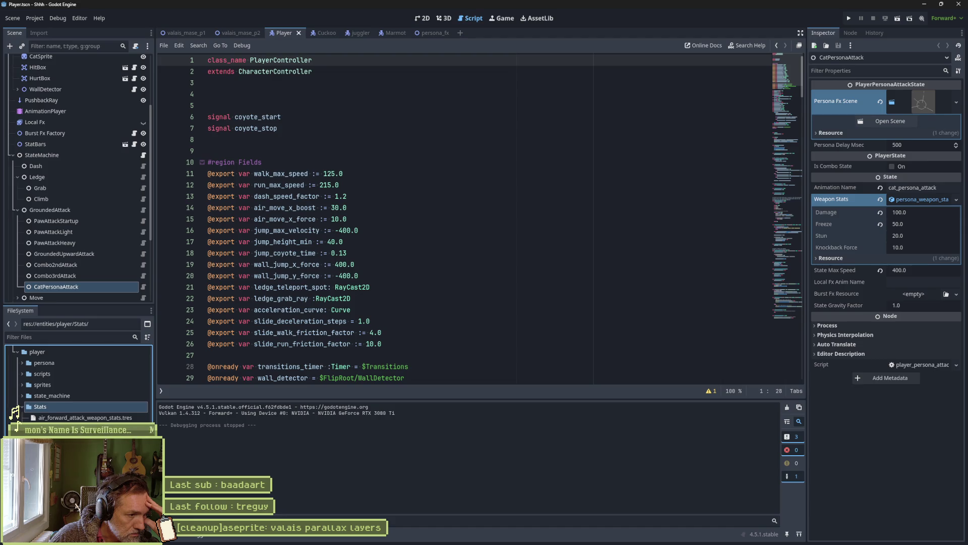
click(22, 406)
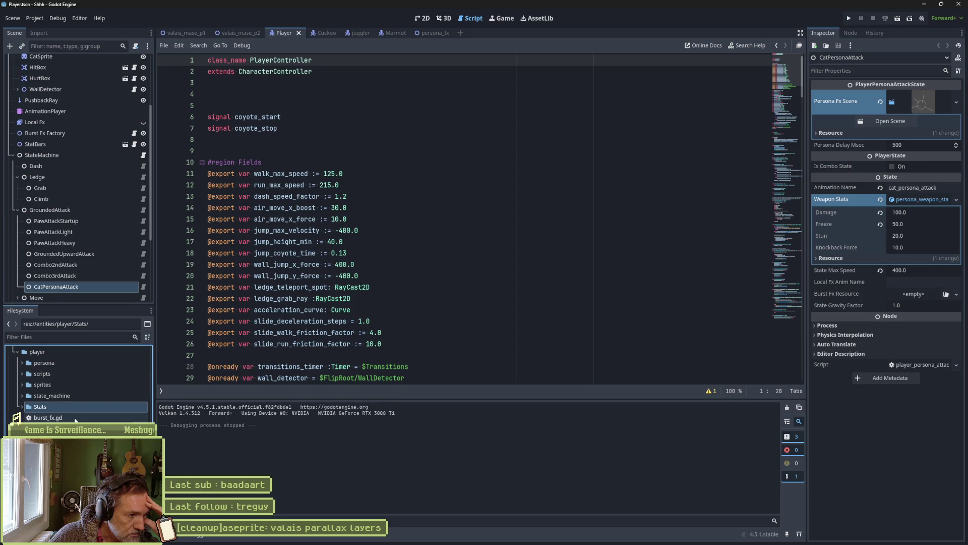
click(23, 374)
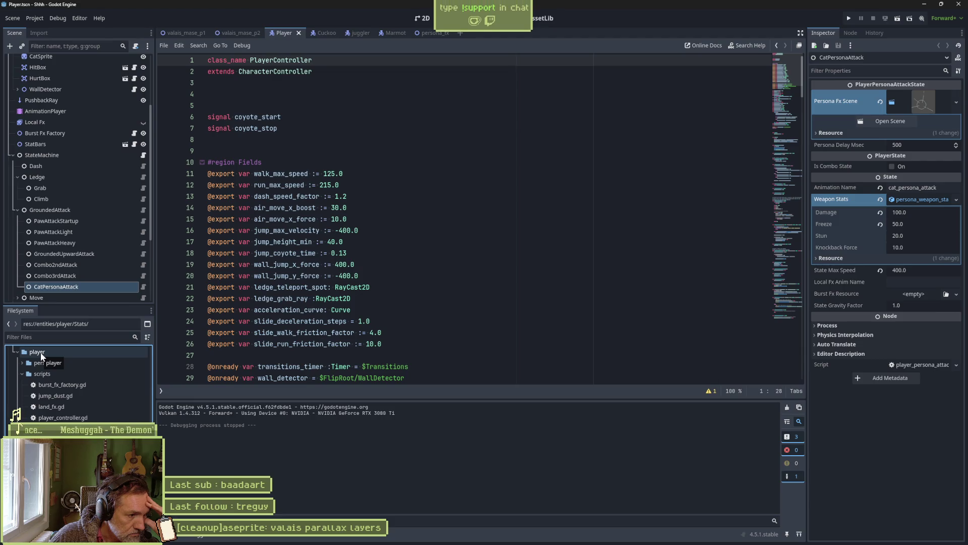
scroll(86, 403, down, 3)
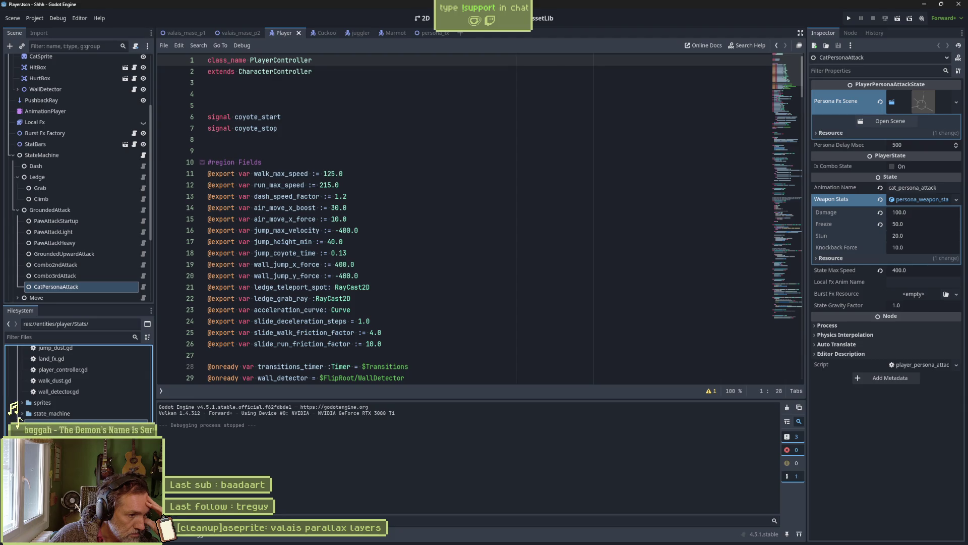
scroll(21, 416, up, 2)
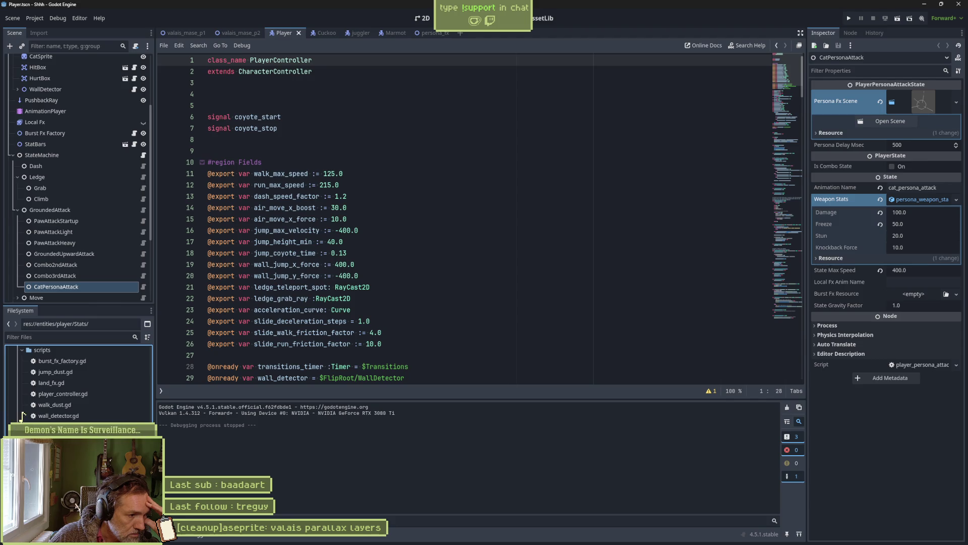
scroll(78, 383, up, 1)
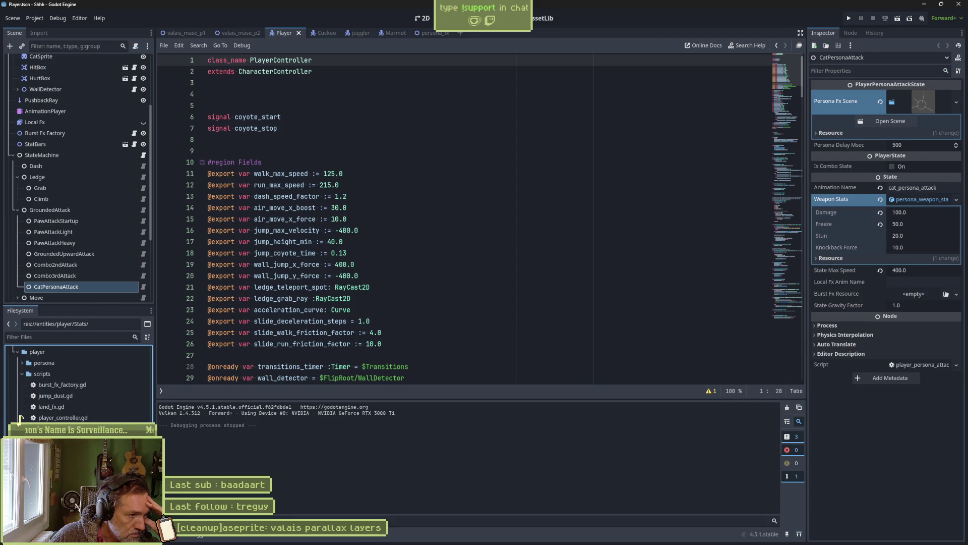
click(39, 353)
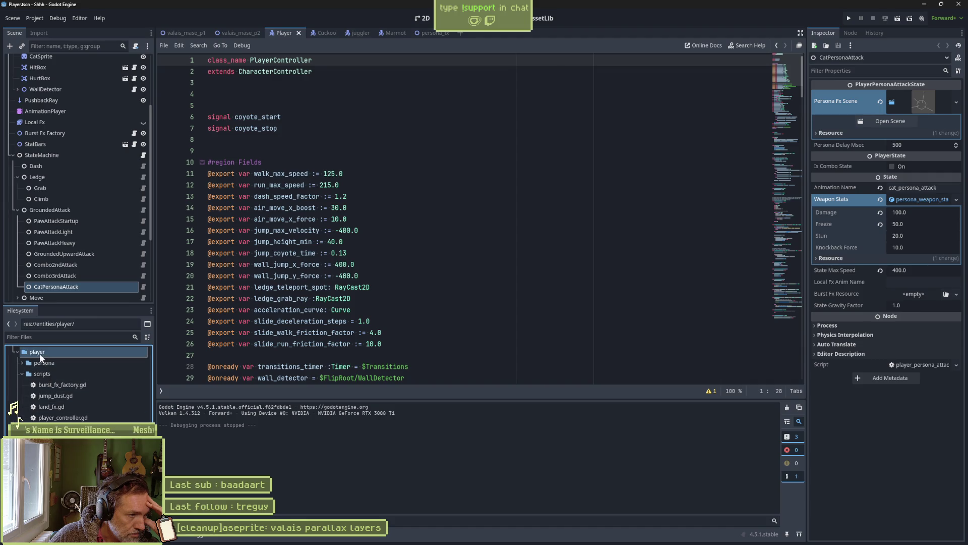
Create a new folder named burst_fx inside the player folder.
right_click(39, 353)
mouse_move(75, 359)
click(152, 361)
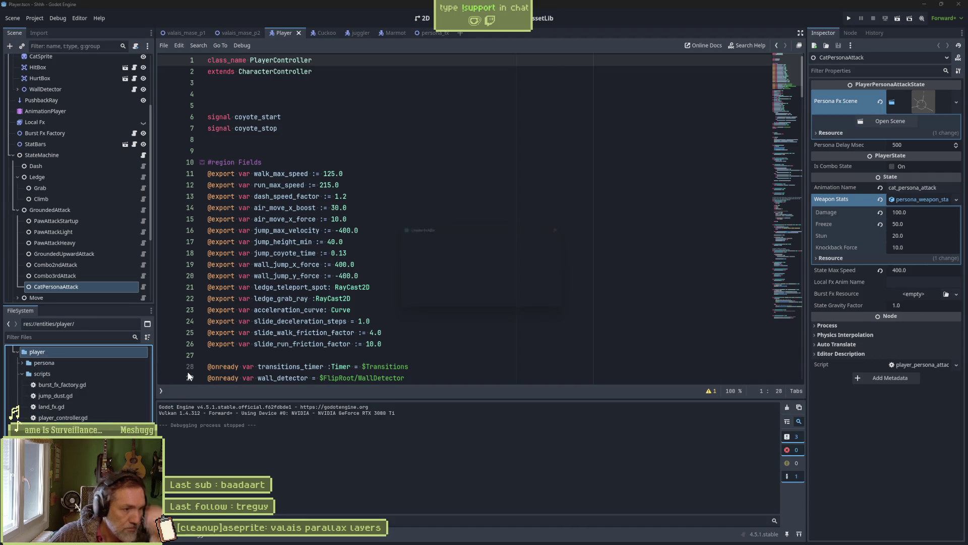
text(v)
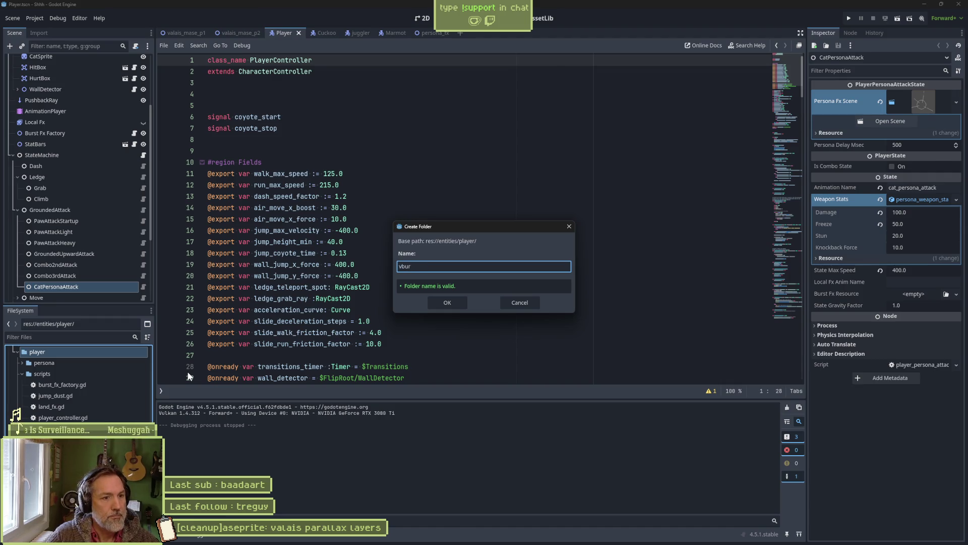
key(BackSpace)
text(burst_fx)
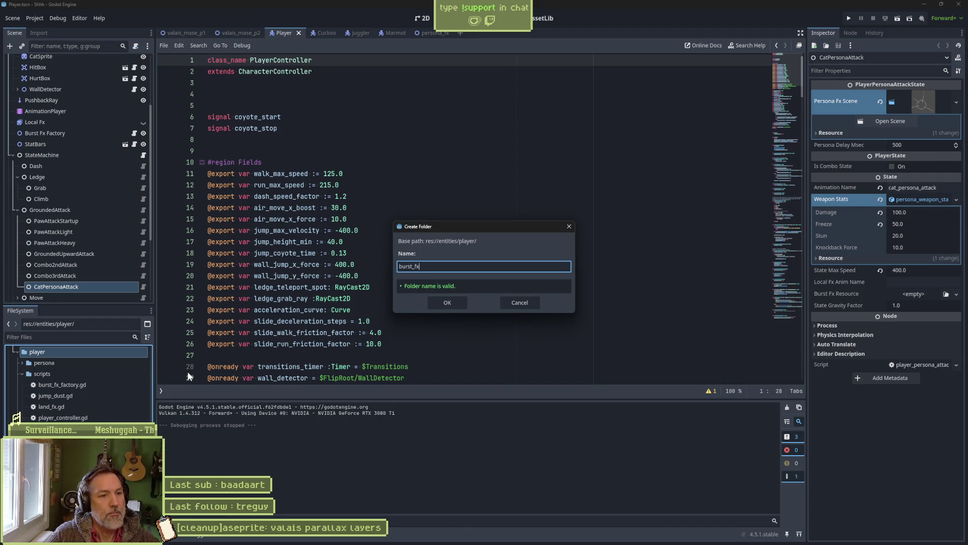
key(Return)
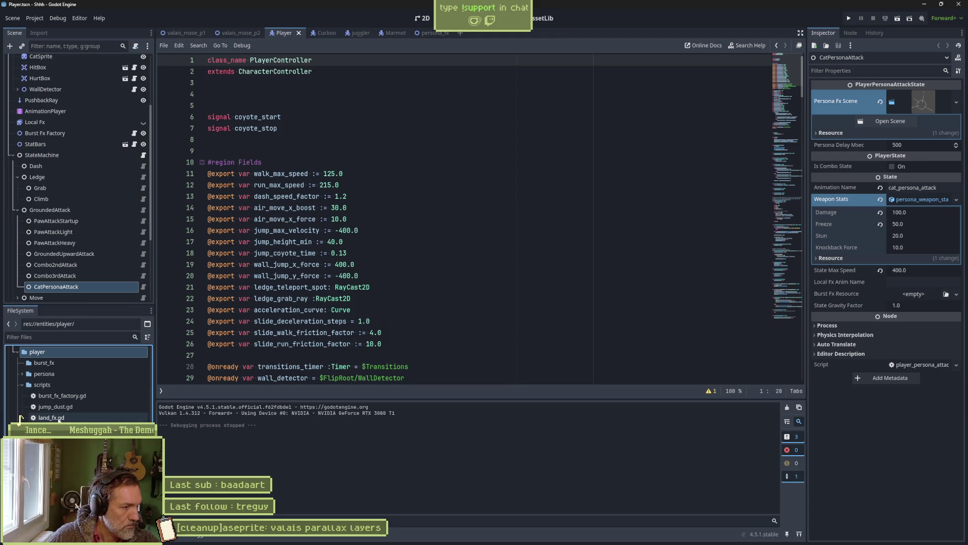
Move burst_fx_factory.gd, land_fx.gd and jump_dust.gd into the burst_fx folder.
drag(65, 398, 41, 364)
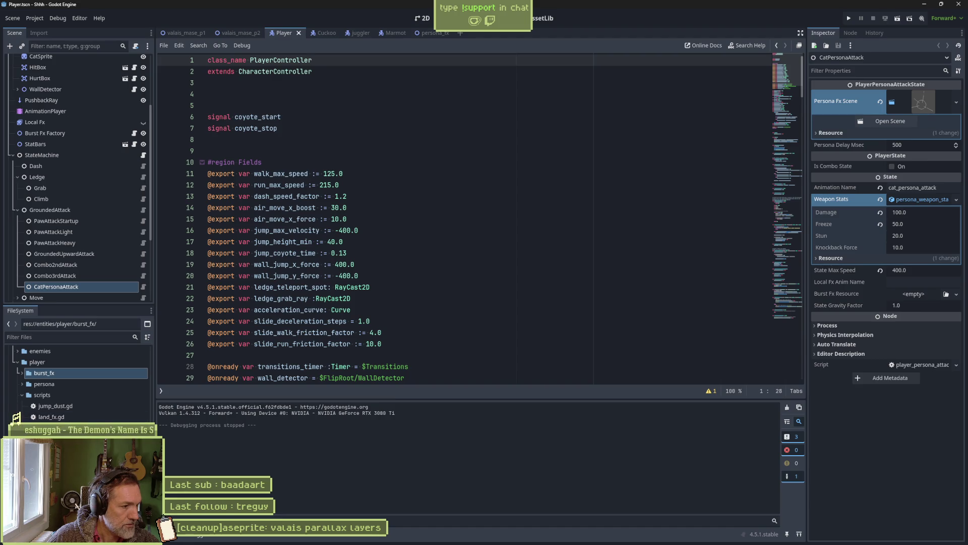
scroll(19, 423, down, 1)
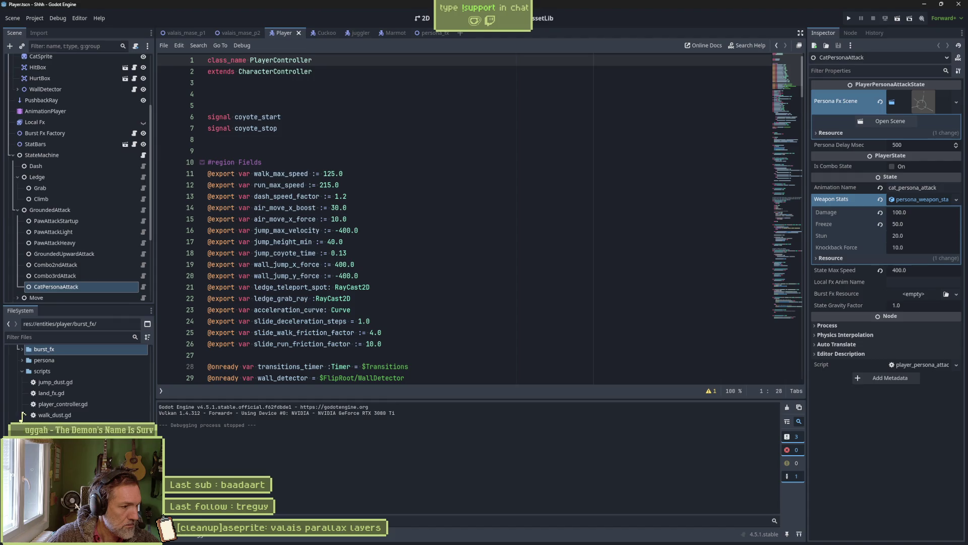
scroll(19, 416, down, 1)
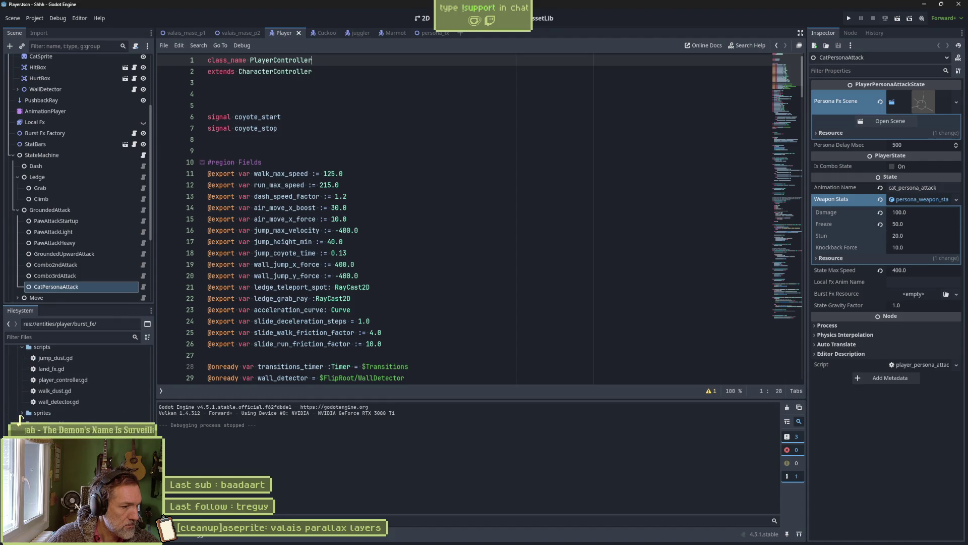
scroll(19, 417, up, 2)
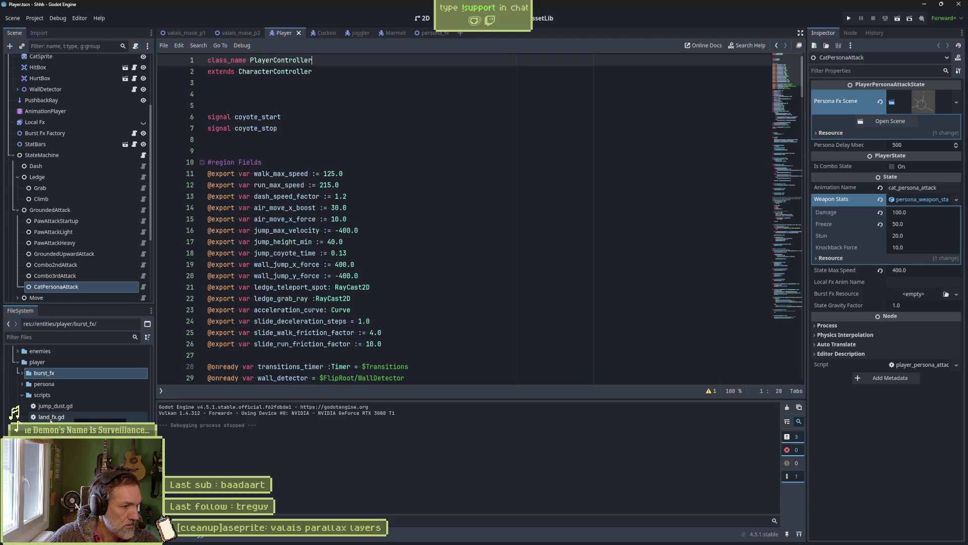
drag(50, 420, 42, 376)
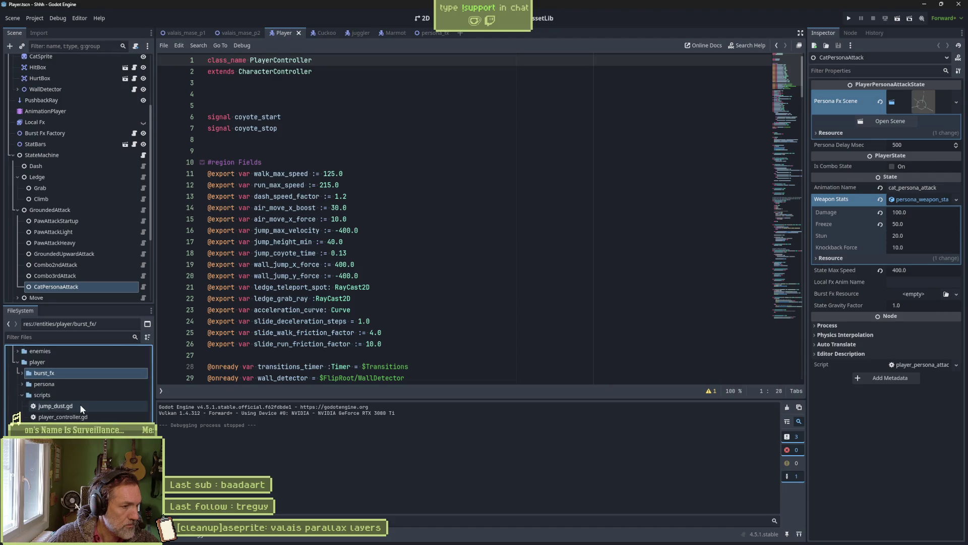
mouse_move(78, 404)
mouse_down()
mouse_move(44, 403)
mouse_move(44, 371)
mouse_up()
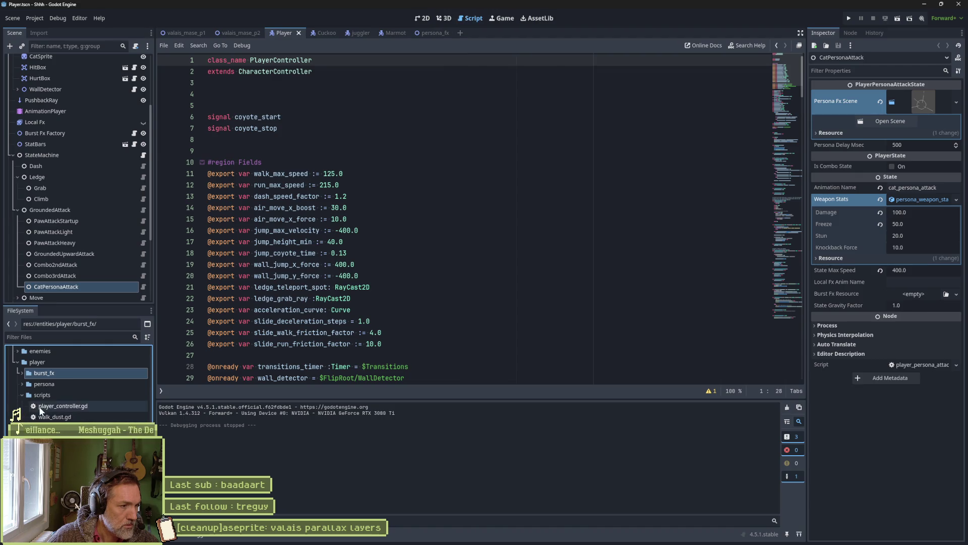
Collapse the scripts folder and select the burst_fx folder.
click(23, 395)
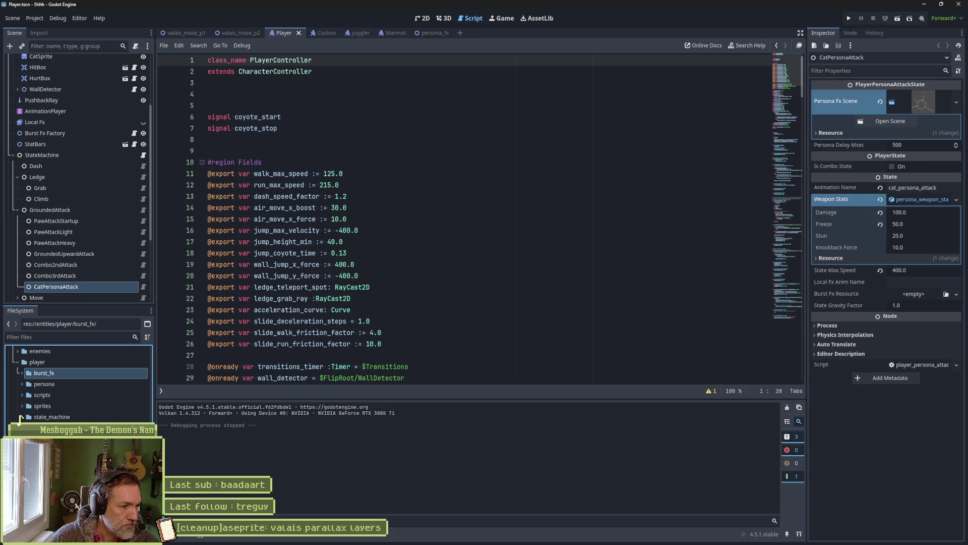
click(21, 427)
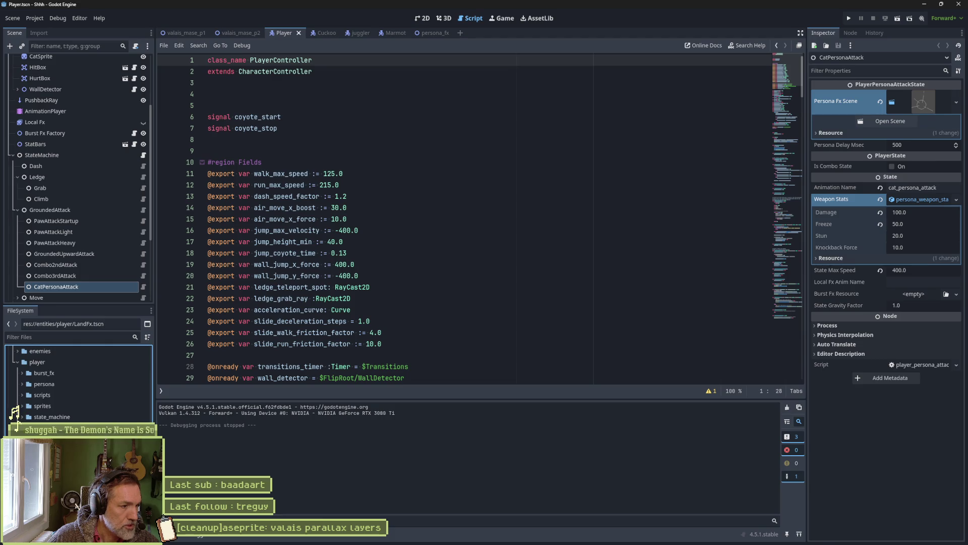
click(46, 374)
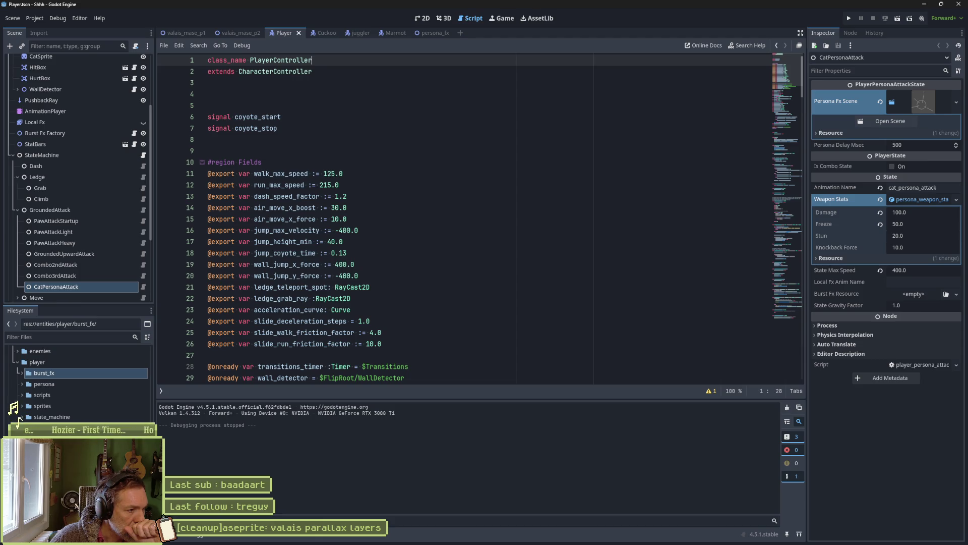
click(63, 372)
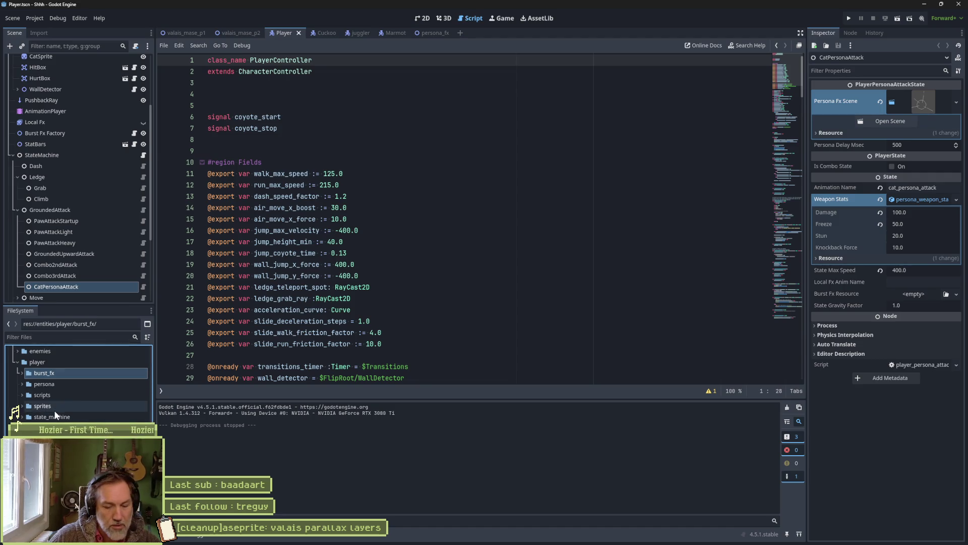
Rename burst_fx to fx with F2 and expand it to review the effect scenes and scripts.
key(F2)
text(fx)
key(Return)
click(22, 372)
scroll(20, 372, down, 1)
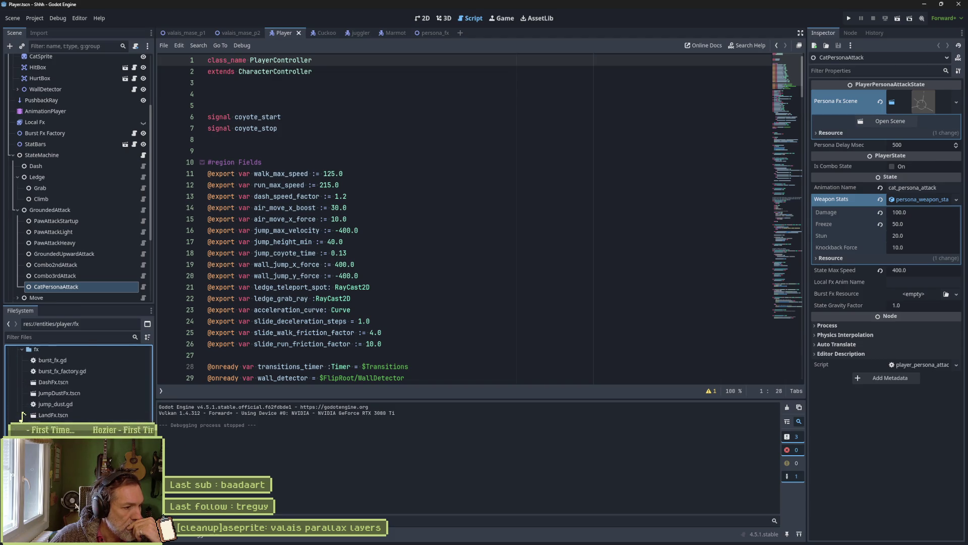
scroll(20, 417, down, 1)
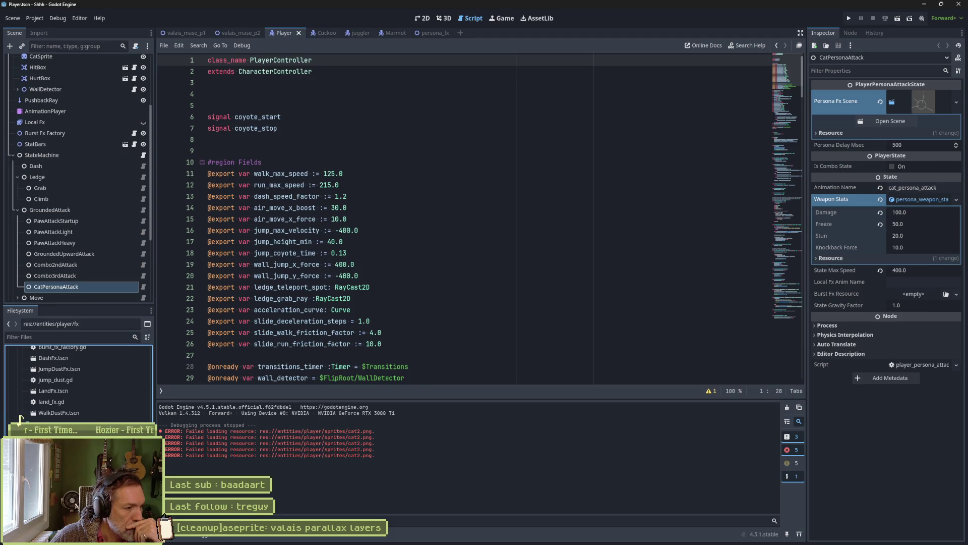
click(18, 421)
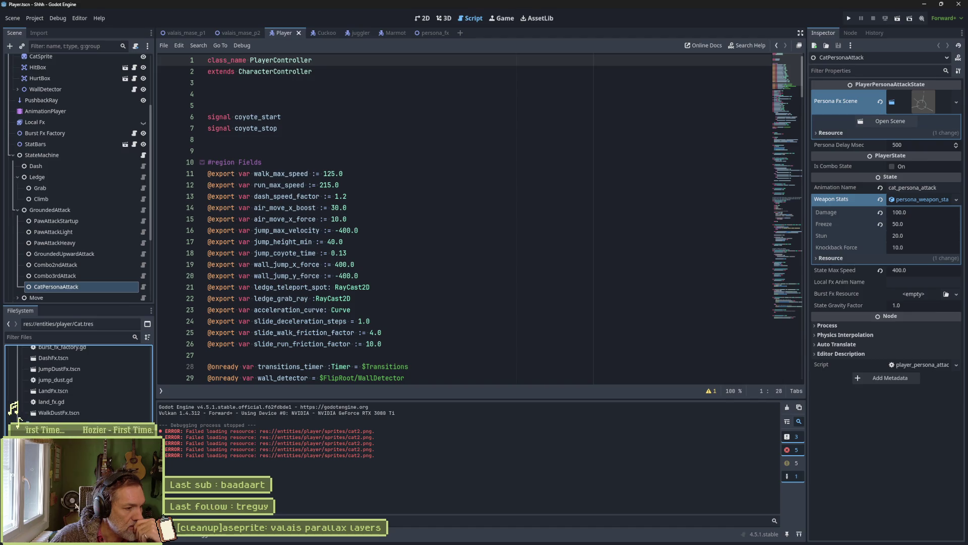
Try opening Cat.tres, dismiss the missing-dependency error, and delete Cat.tres.
double_click(20, 419)
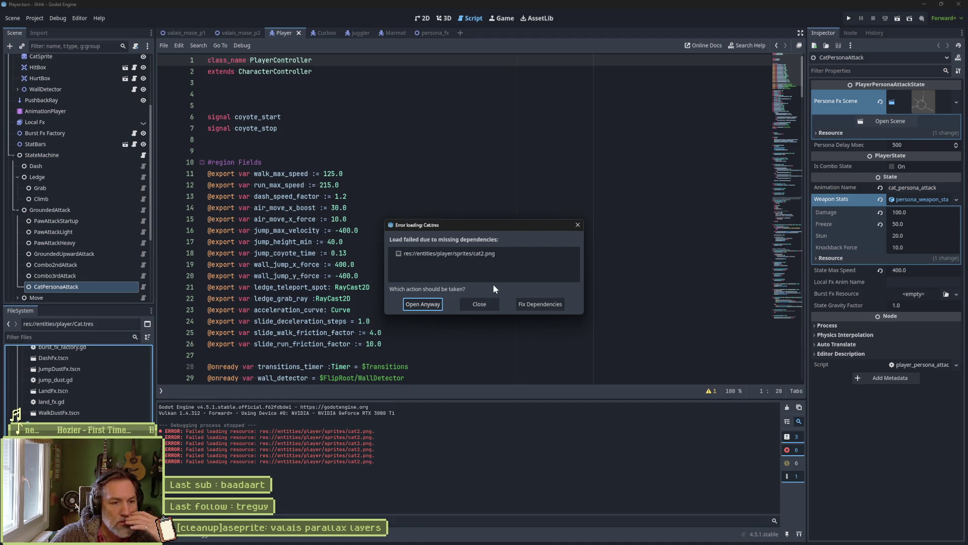
click(491, 305)
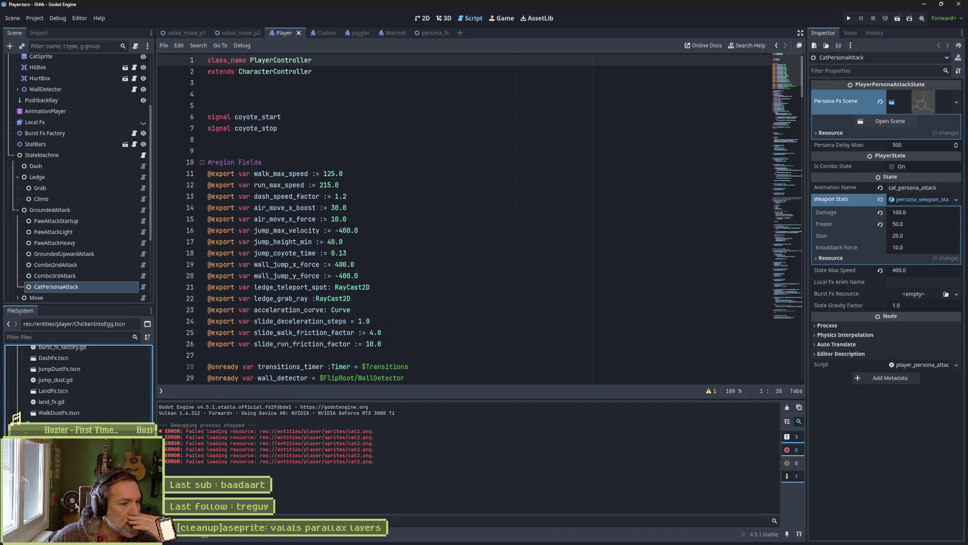
key(Delete)
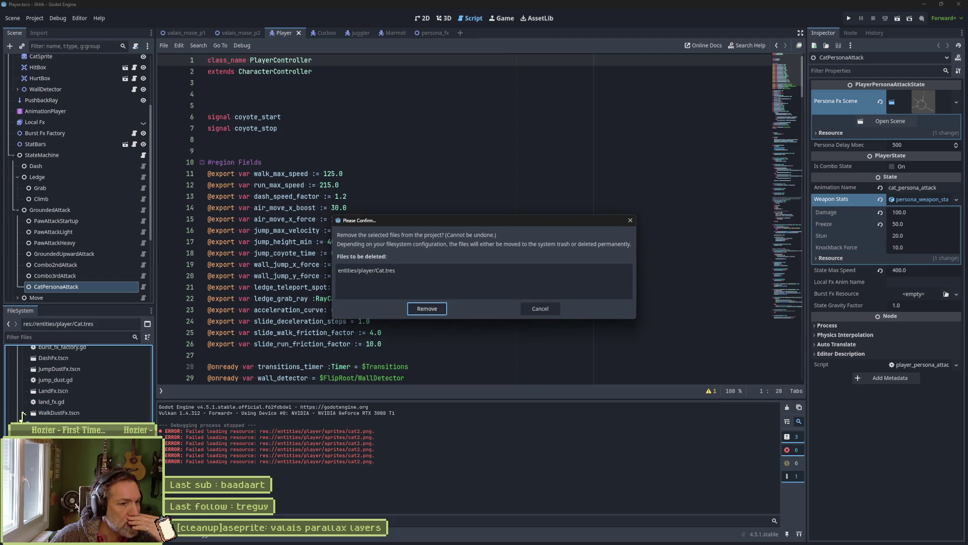
key(Return)
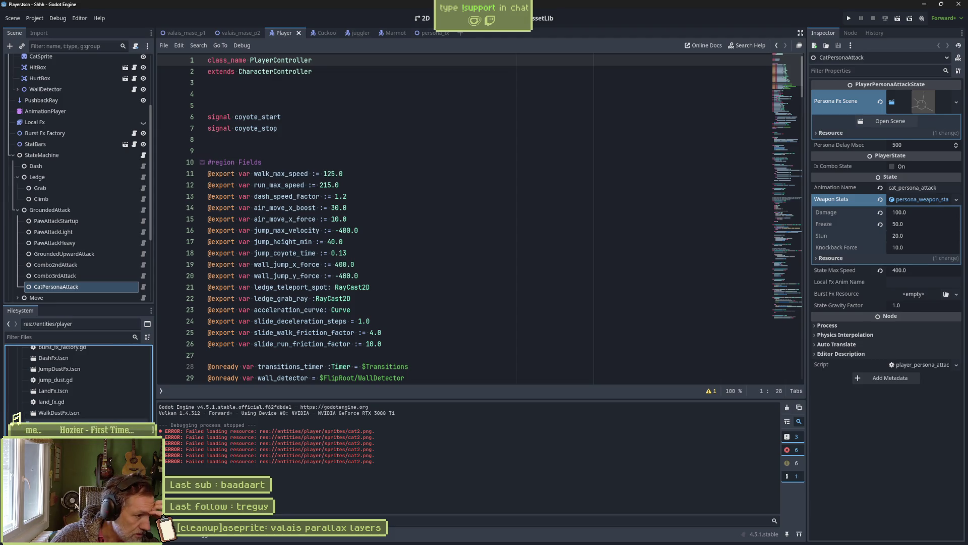
Collapse fx, expand the chicken enemy folder, and open ChickenIntoEgg.tscn.
scroll(78, 383, up, 2)
click(23, 349)
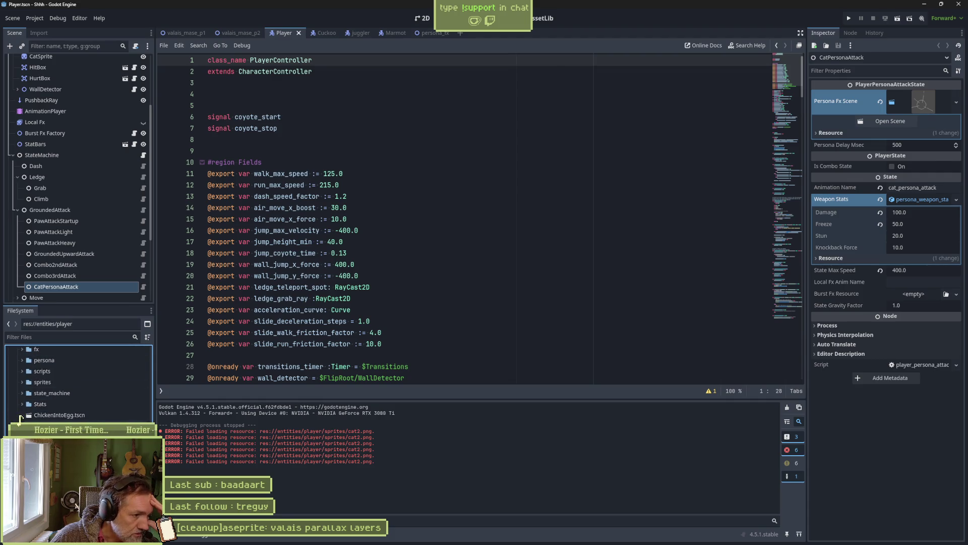
scroll(30, 383, up, 10)
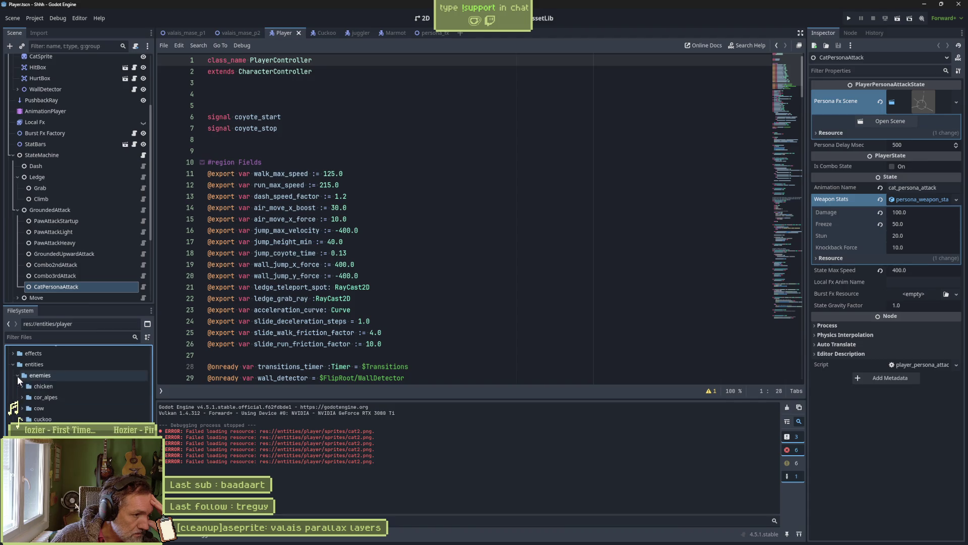
click(23, 387)
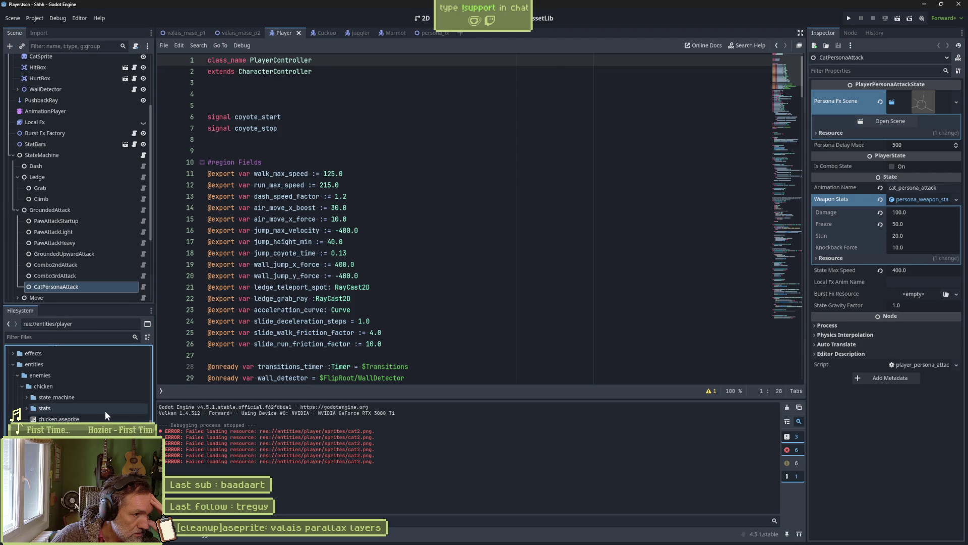
scroll(76, 388, down, 3)
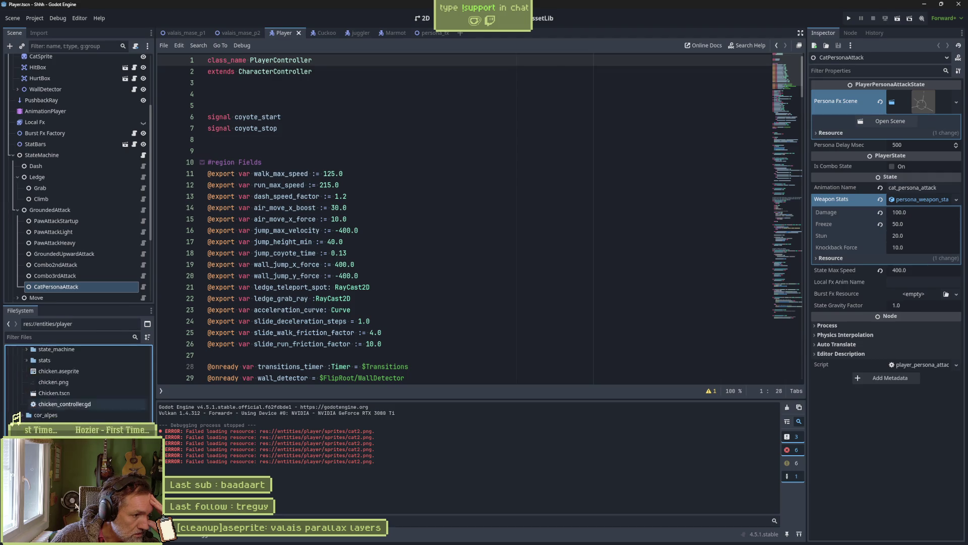
mouse_move(75, 407)
mouse_down()
mouse_move(50, 373)
mouse_move(55, 351)
mouse_move(56, 418)
mouse_move(111, 417)
mouse_up()
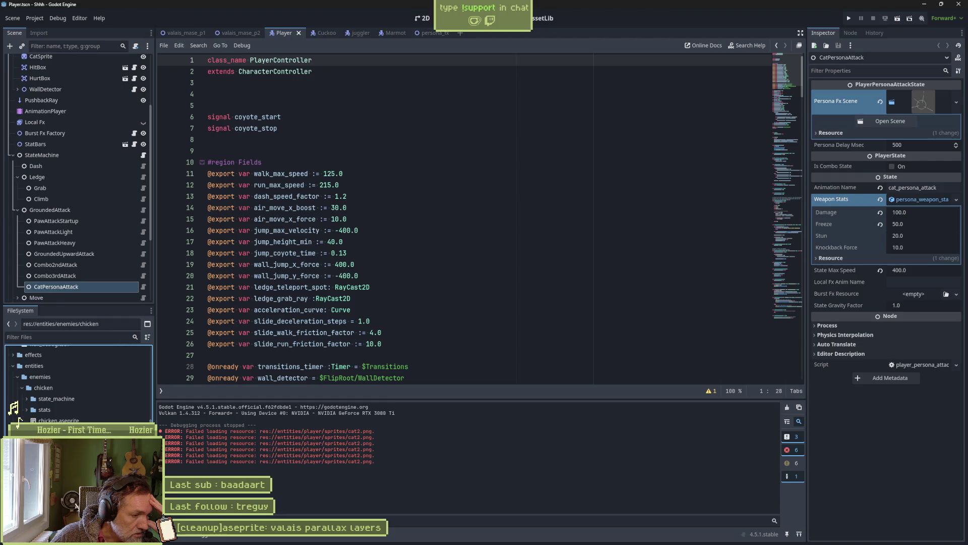
double_click(55, 420)
click(56, 69)
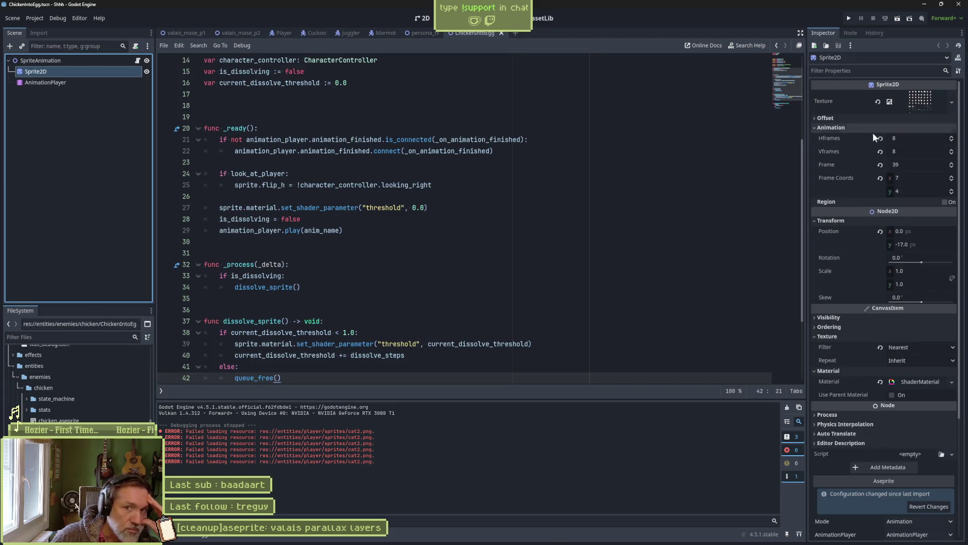
Switch to the 2D view and inspect ChickenIntoEgg's AnimationPlayer and Sprite2D nodes.
click(423, 18)
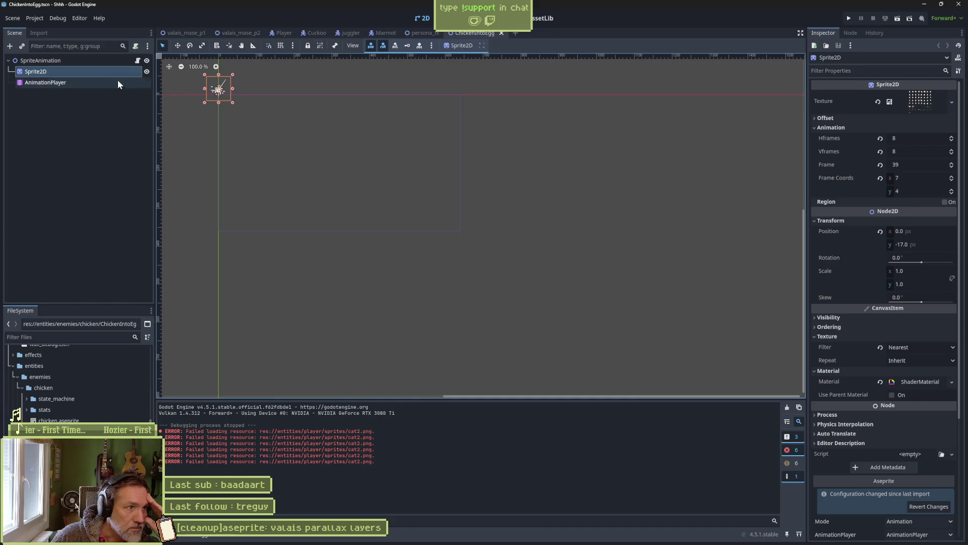
click(121, 82)
click(386, 407)
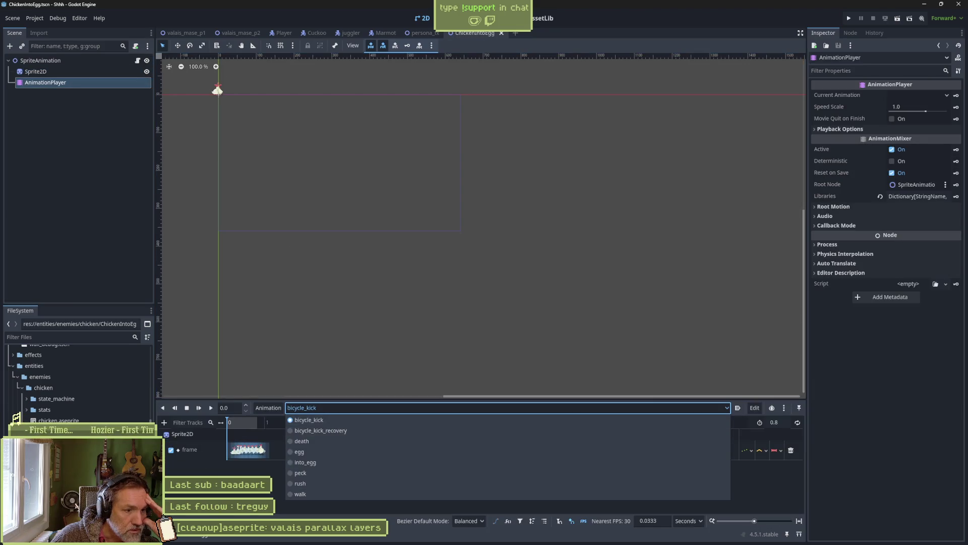
click(105, 174)
click(43, 71)
click(50, 81)
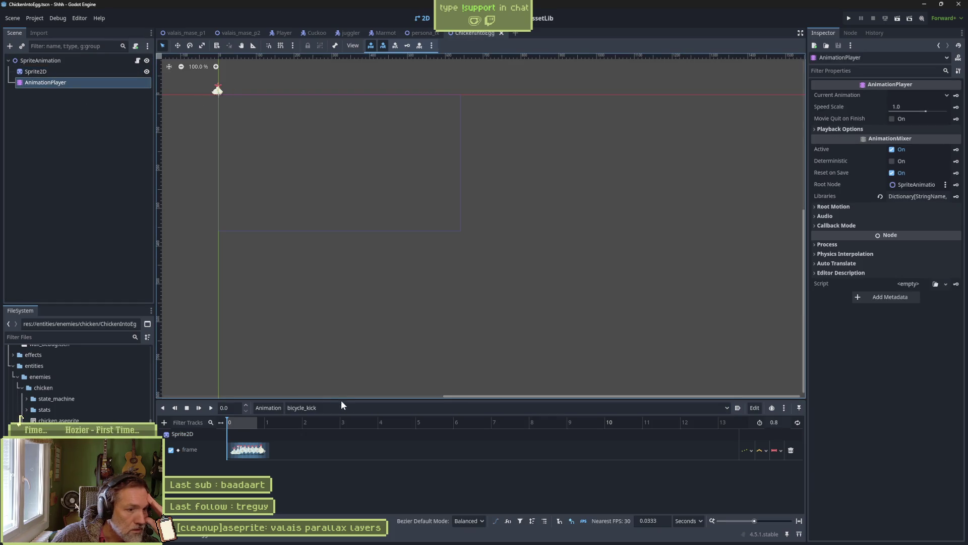
click(117, 62)
click(116, 69)
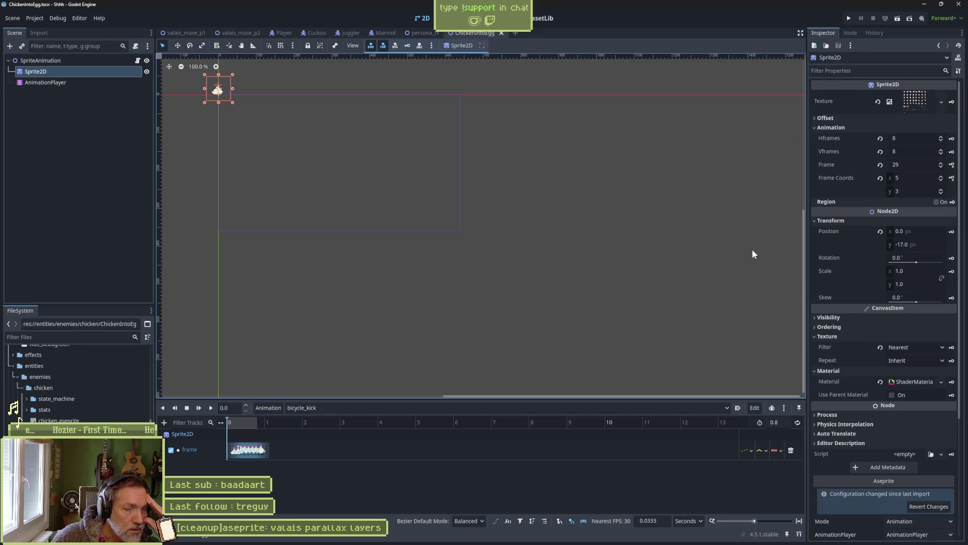
scroll(857, 455, down, 5)
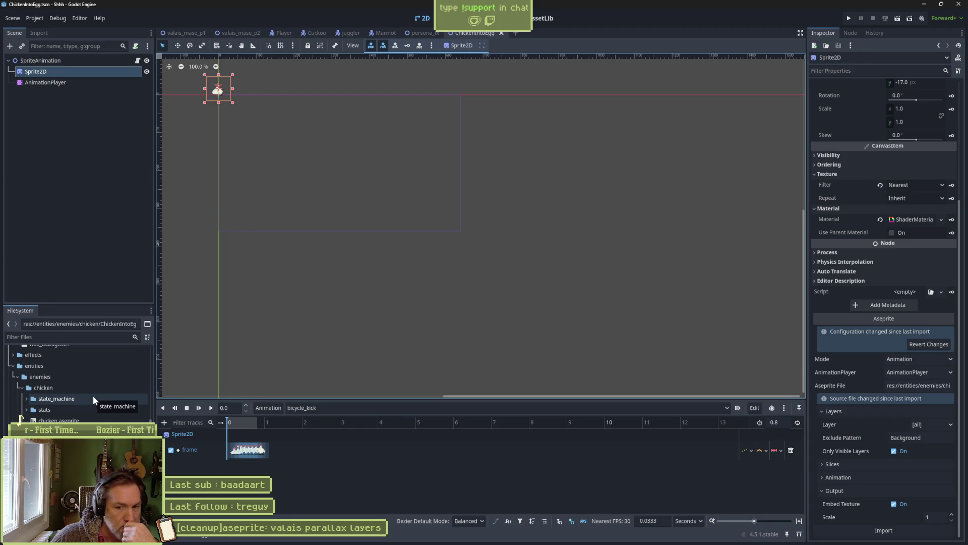
Reimport the sprite from Aseprite, preview into_egg, then run the valais_mase_p2 level.
click(883, 530)
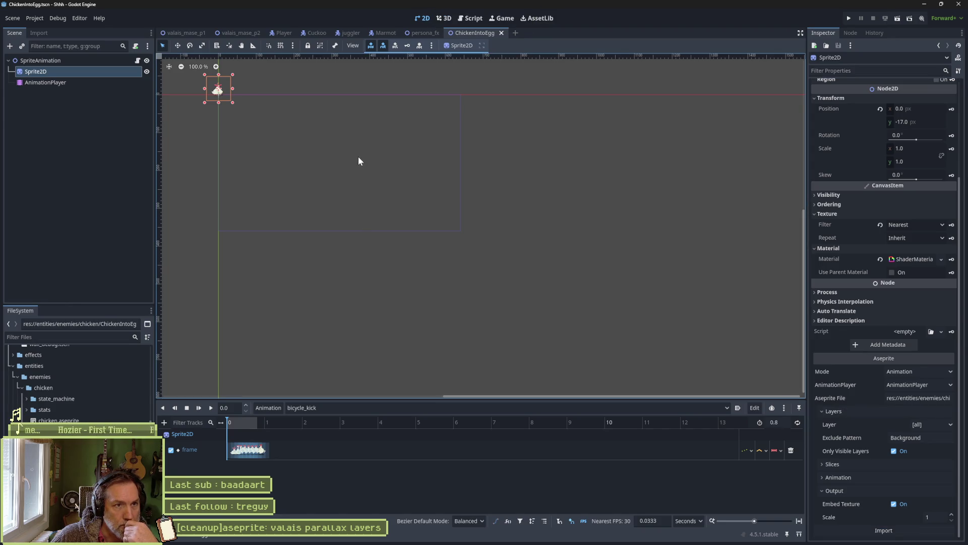
click(342, 407)
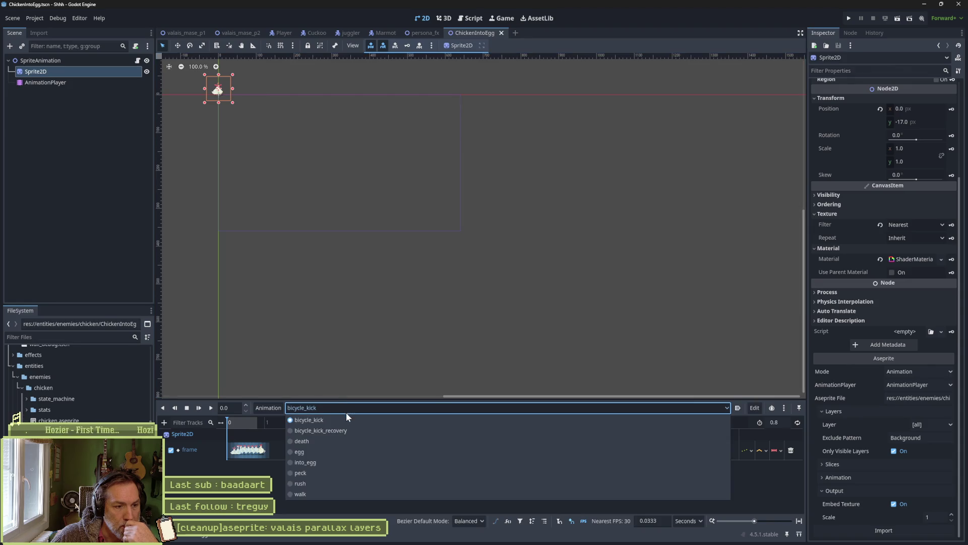
click(337, 463)
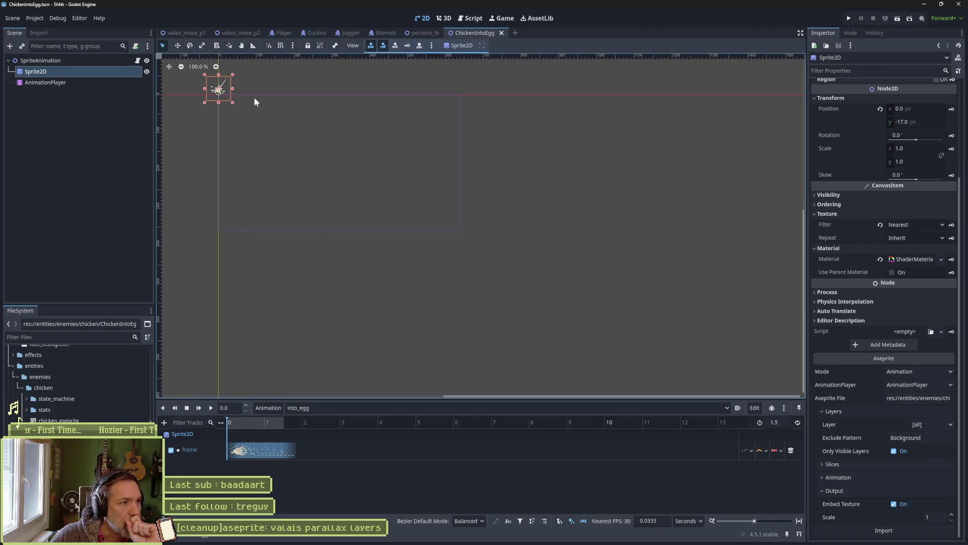
click(238, 33)
key(F6)
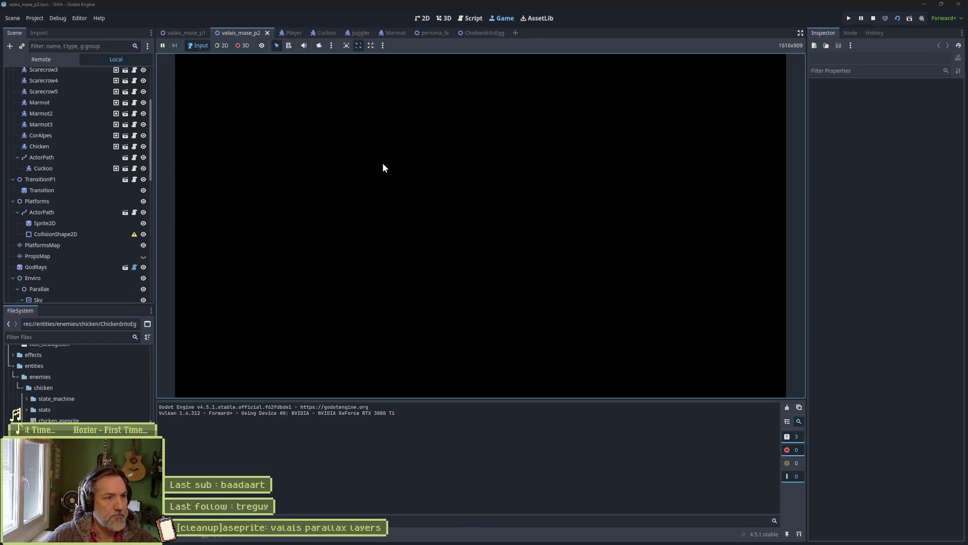
Run the cat right in valais_mase_p2, stop, then open and briefly run chicken_test.tscn.
key(Right)
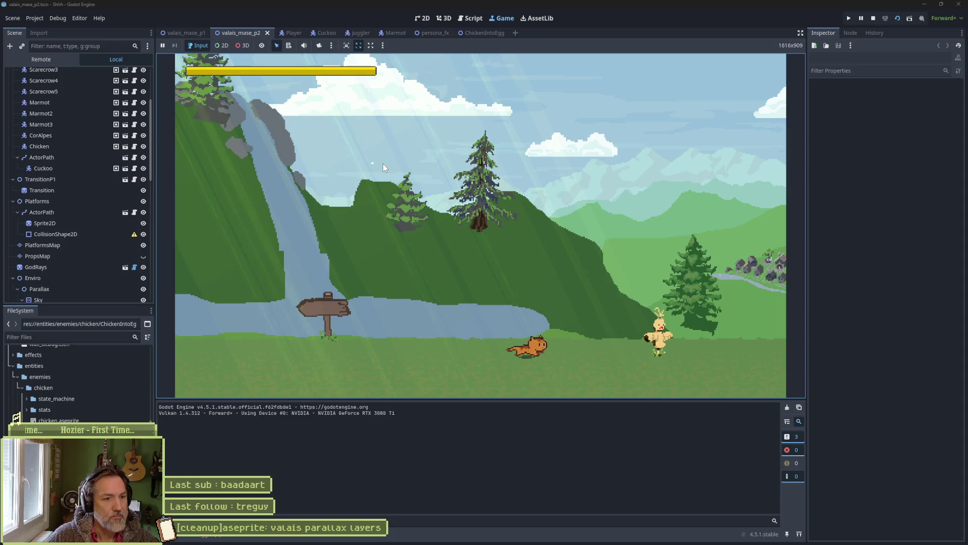
key(F8)
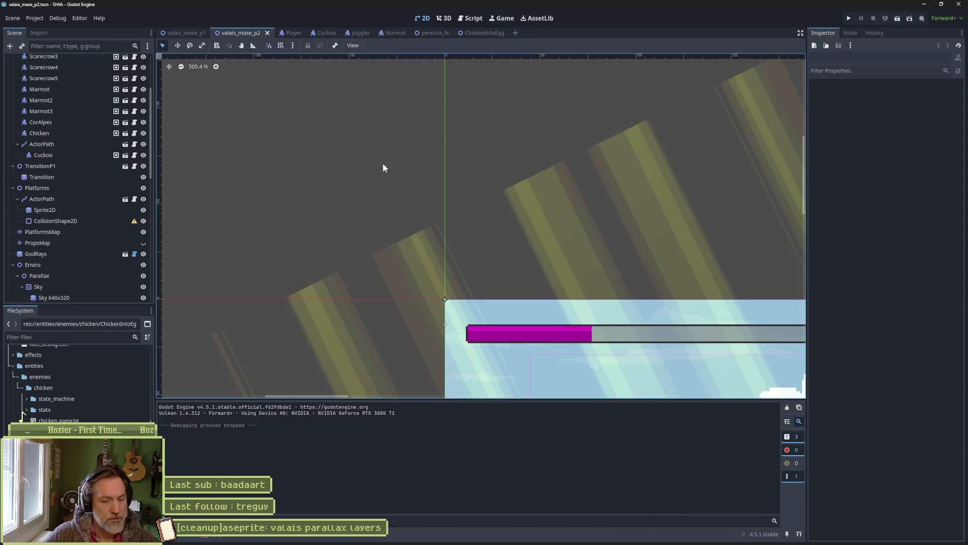
text(chicken_t)
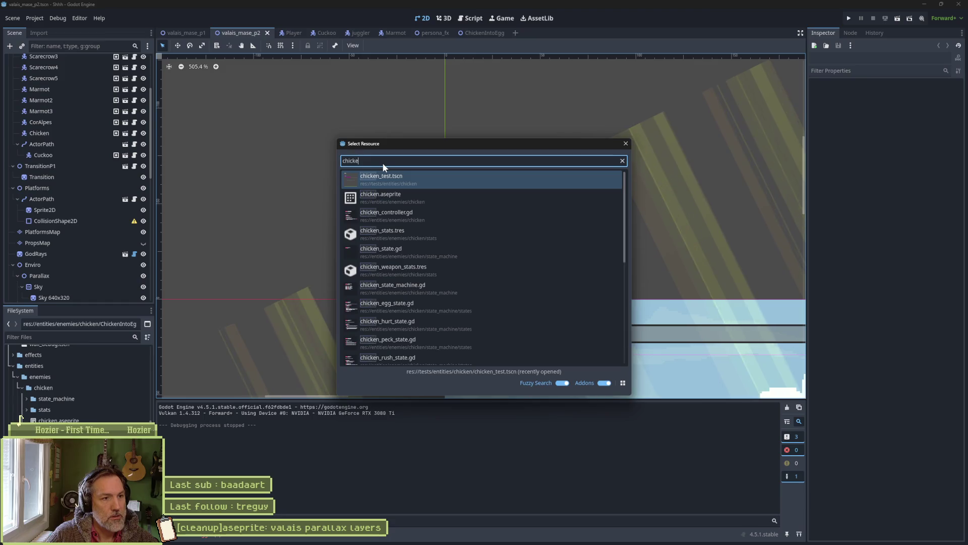
key(Return)
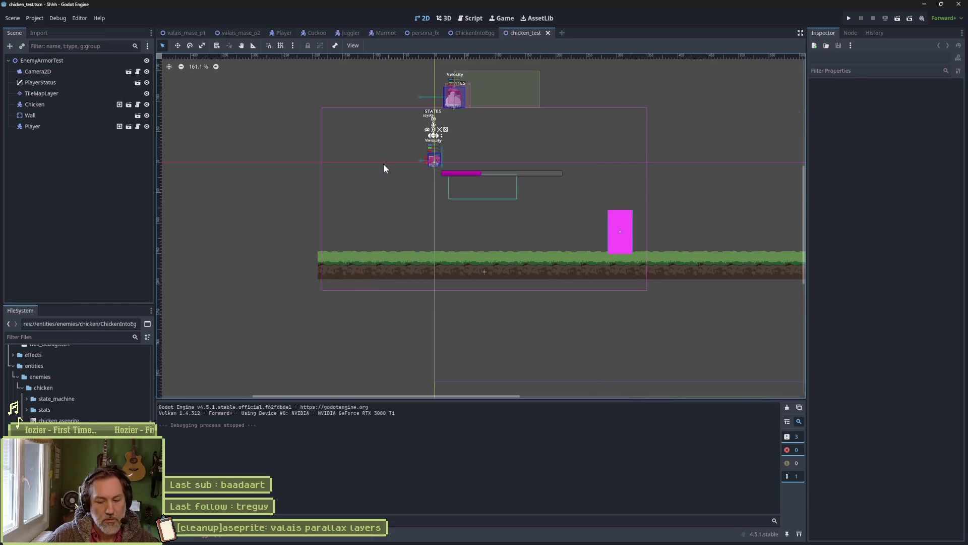
key(F6)
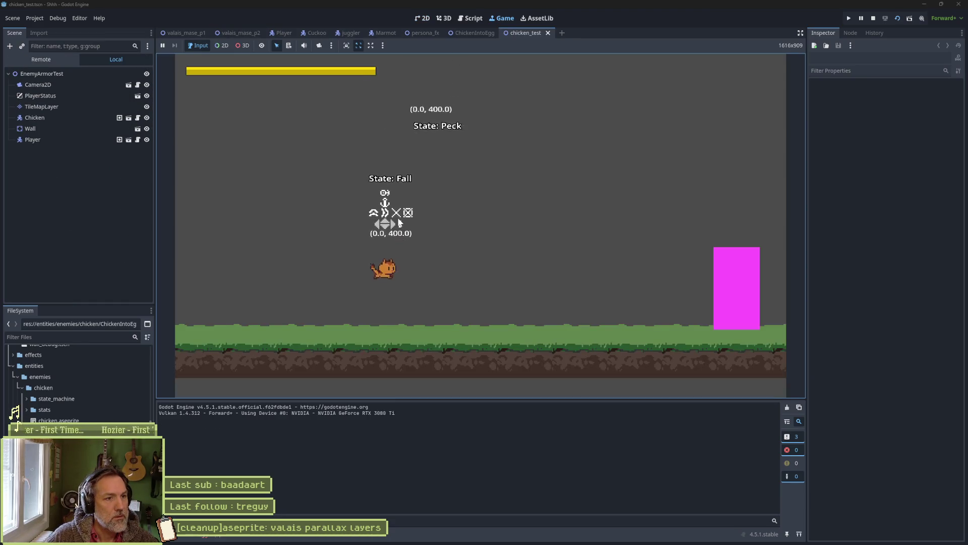
key(F8)
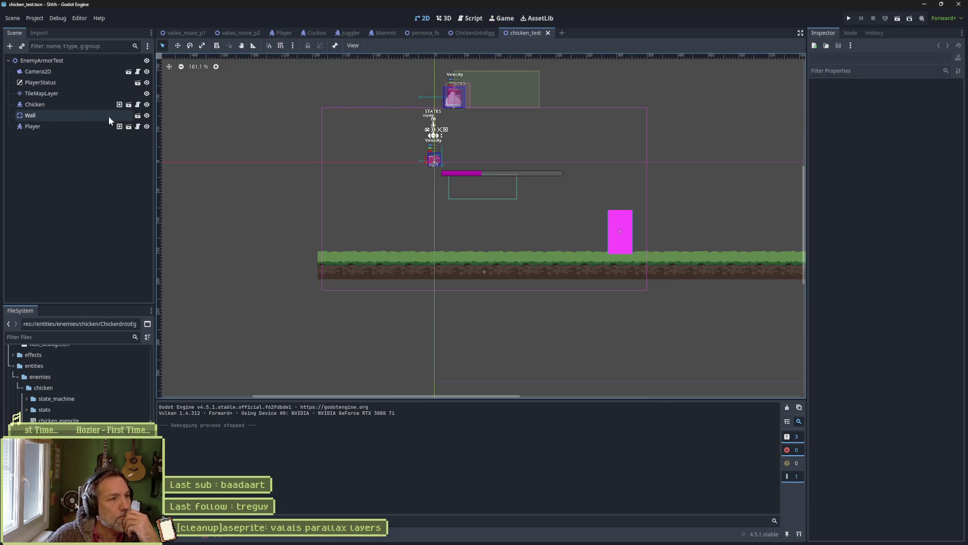
Reimport the Chicken scene's Sprite2D from chicken.aseprite, then return to the chicken_test scene.
click(129, 104)
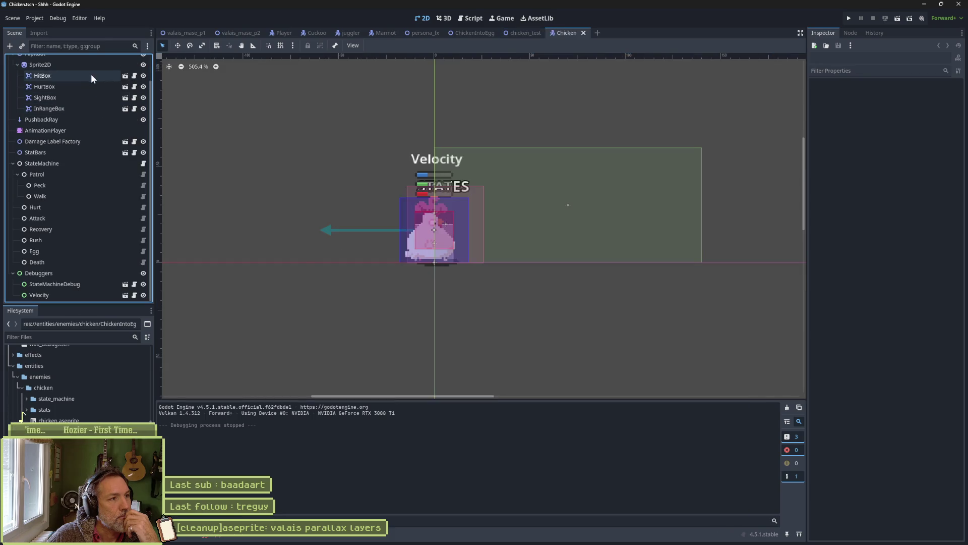
click(40, 64)
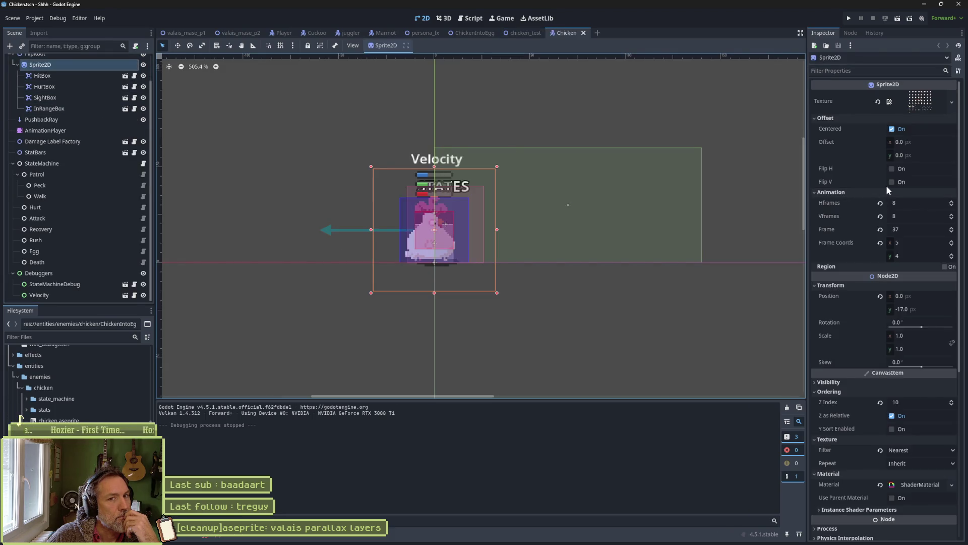
scroll(864, 186, down, 5)
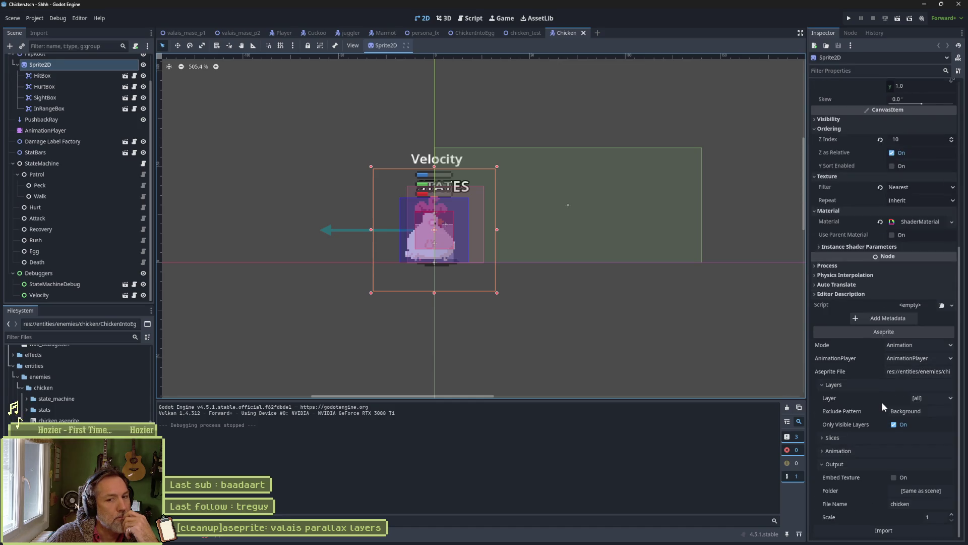
click(61, 134)
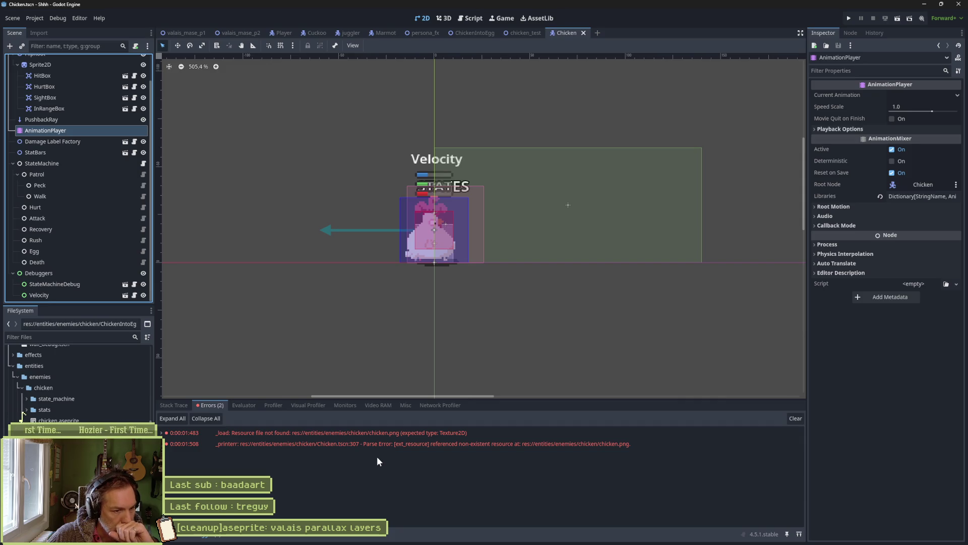
mouse_move(376, 440)
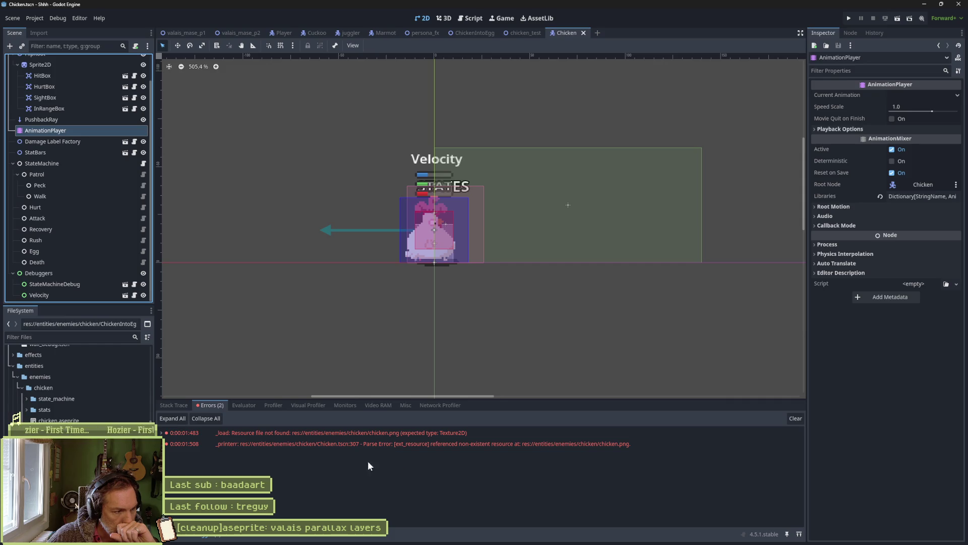
click(21, 417)
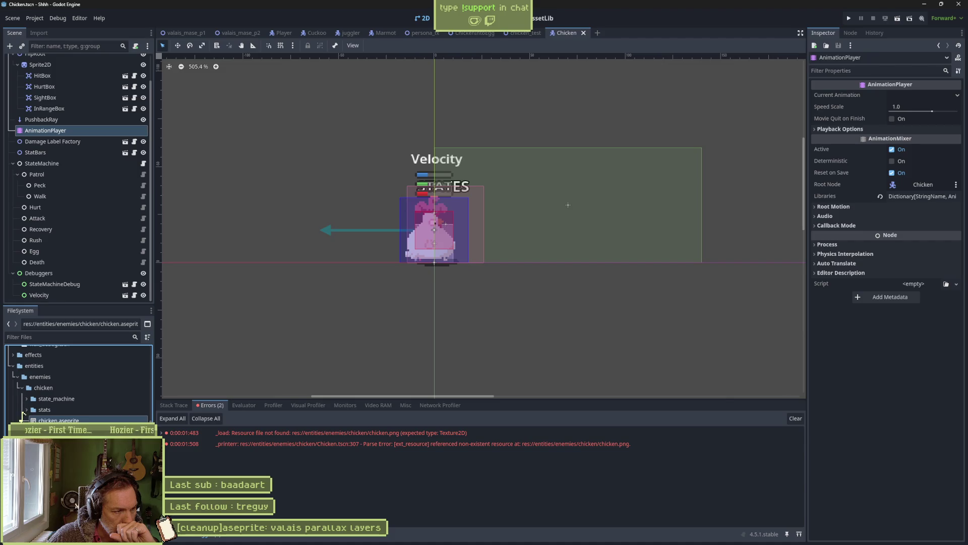
scroll(50, 140, up, 2)
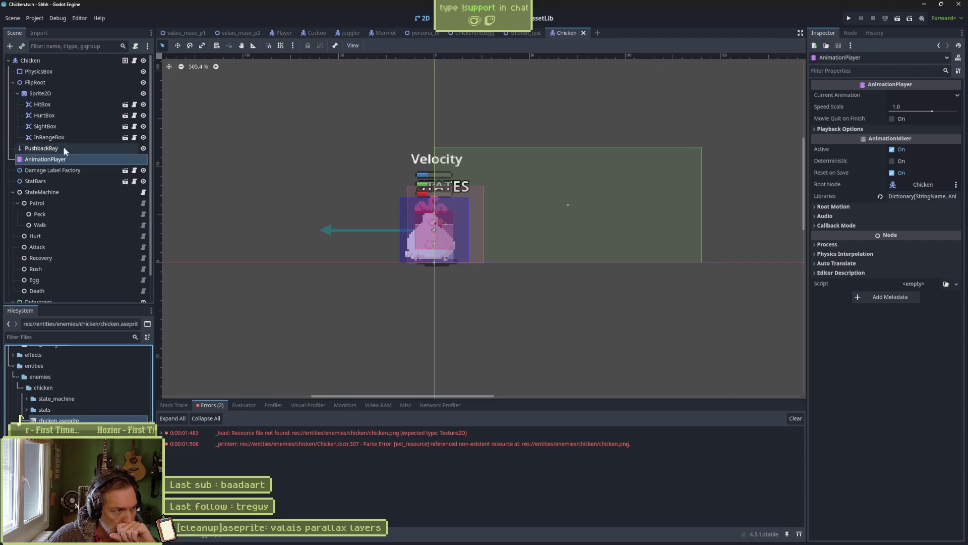
click(60, 90)
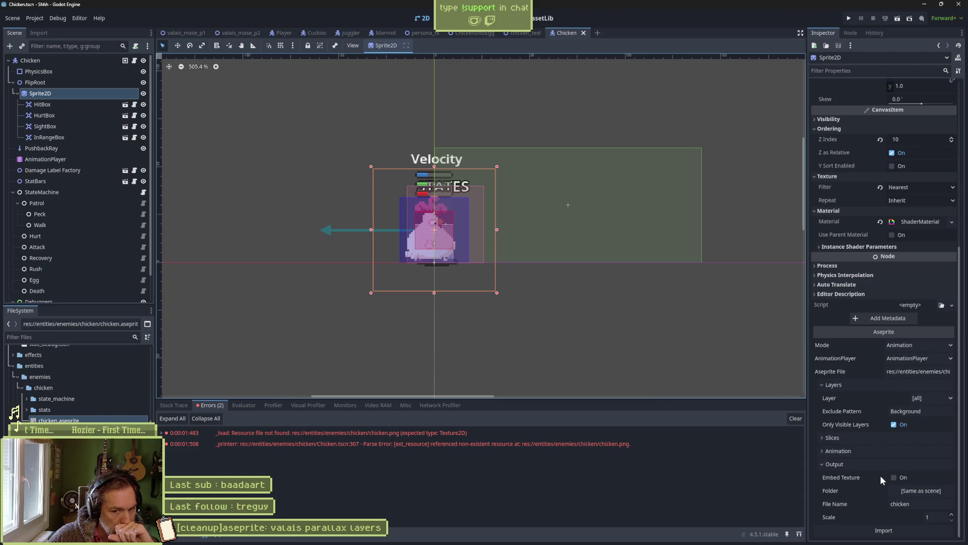
click(892, 530)
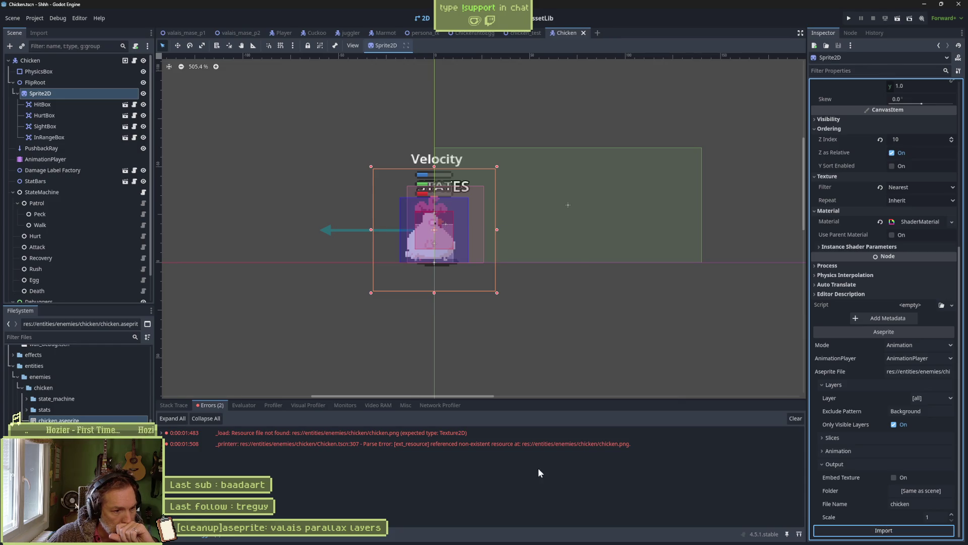
click(523, 33)
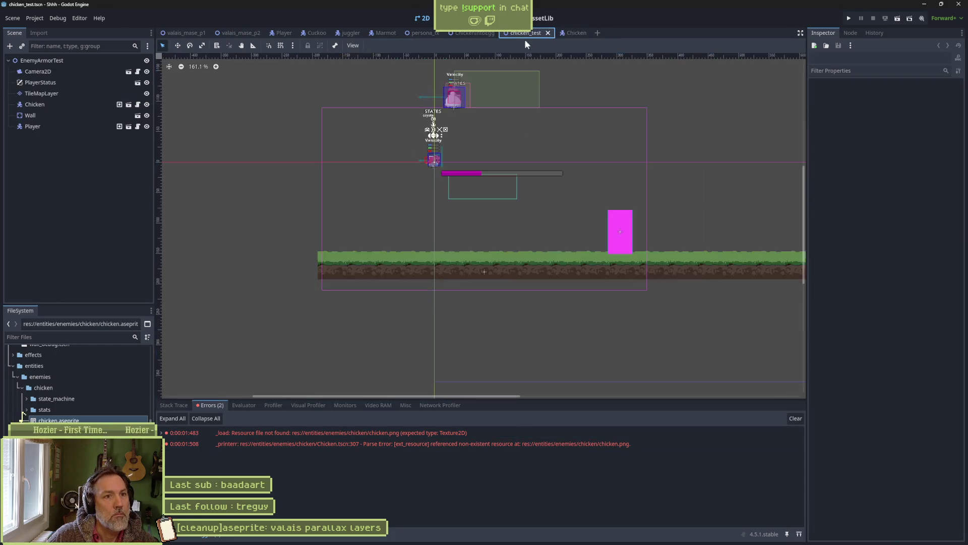
Run chicken_test, walk and jump past the chicken, stop, and show the logged errors.
key(F6)
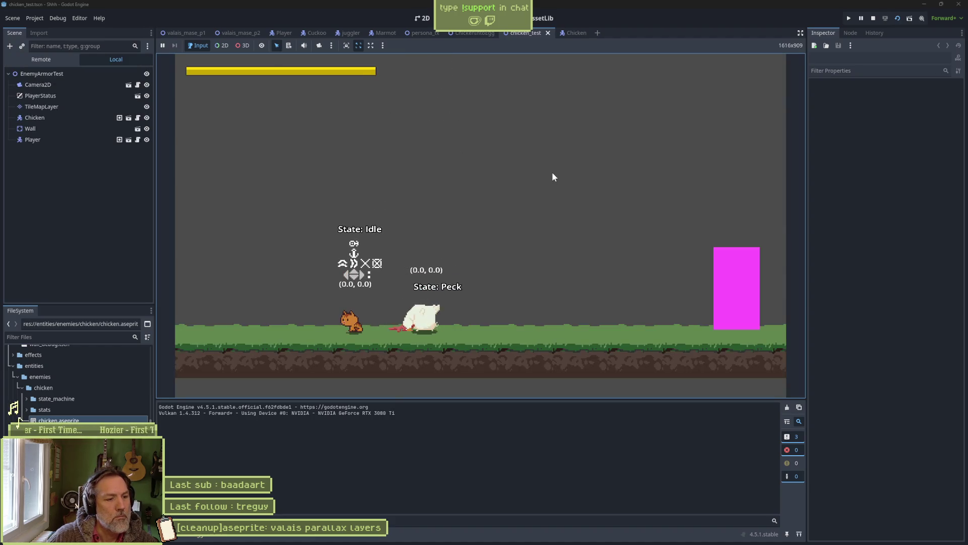
key(Left)
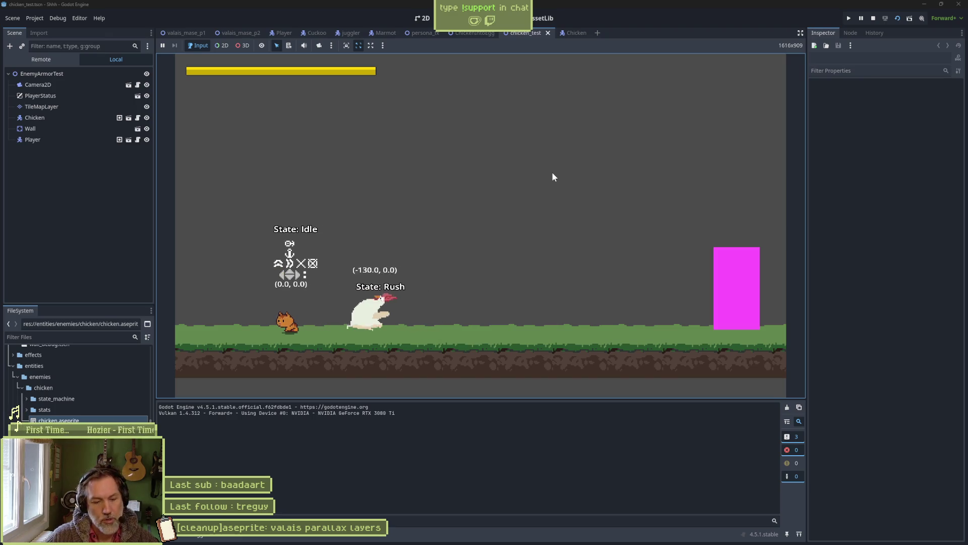
key(Right)
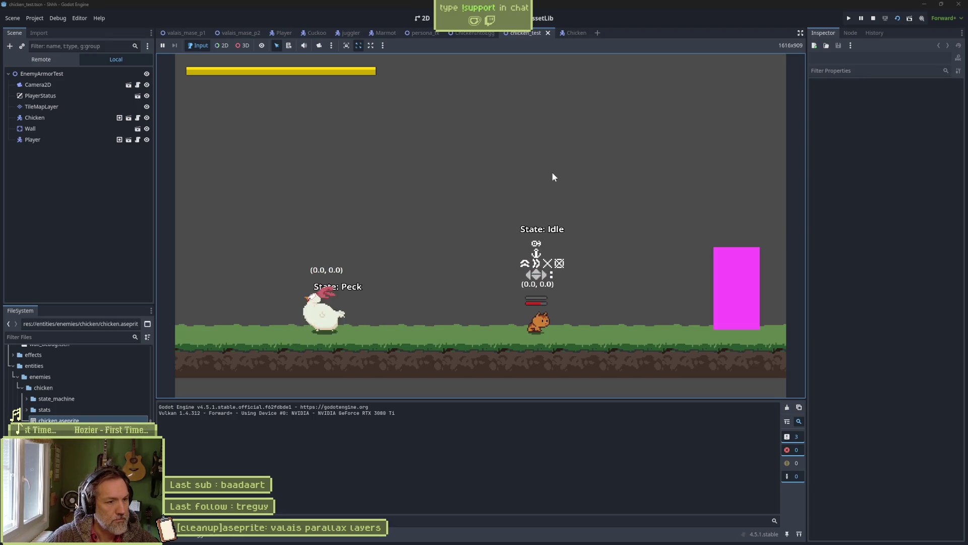
key(Left)
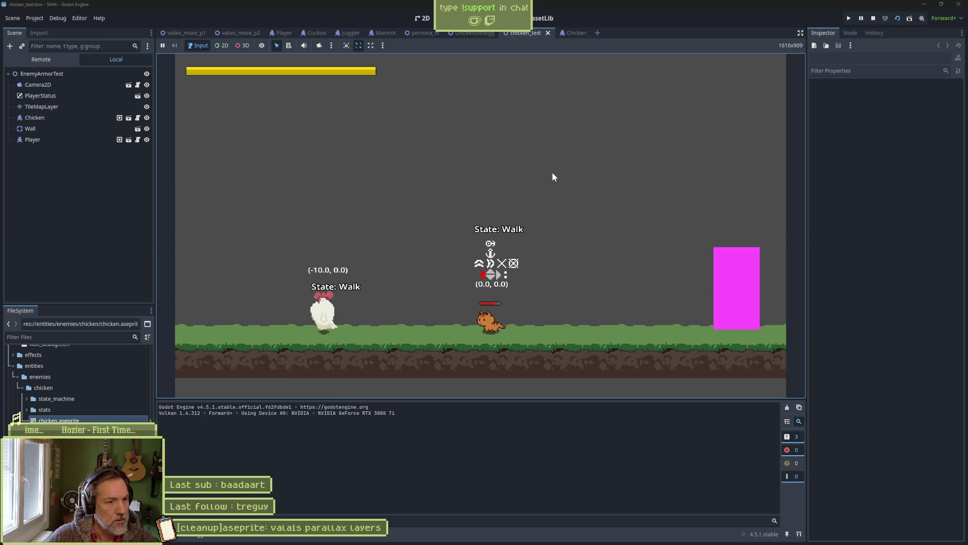
key(Left)
key(space)
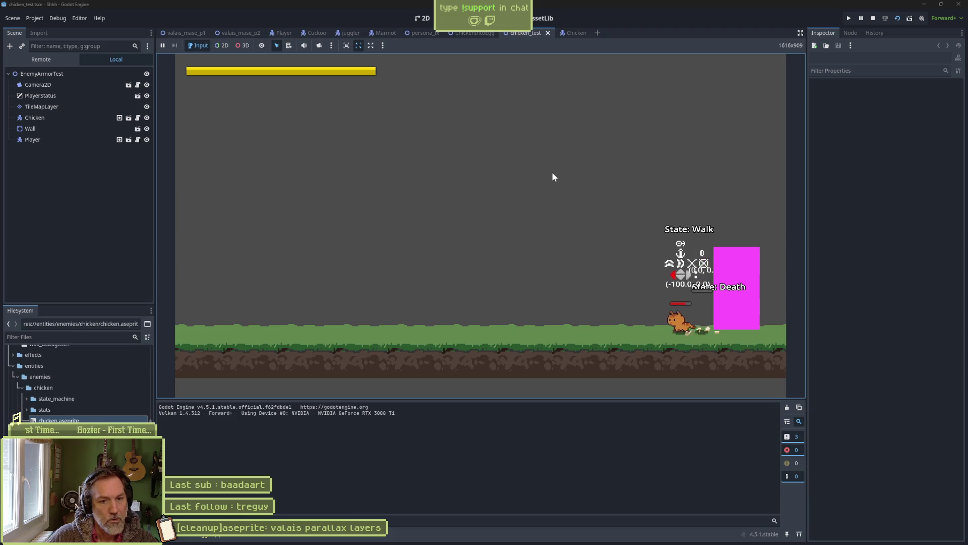
key(F8)
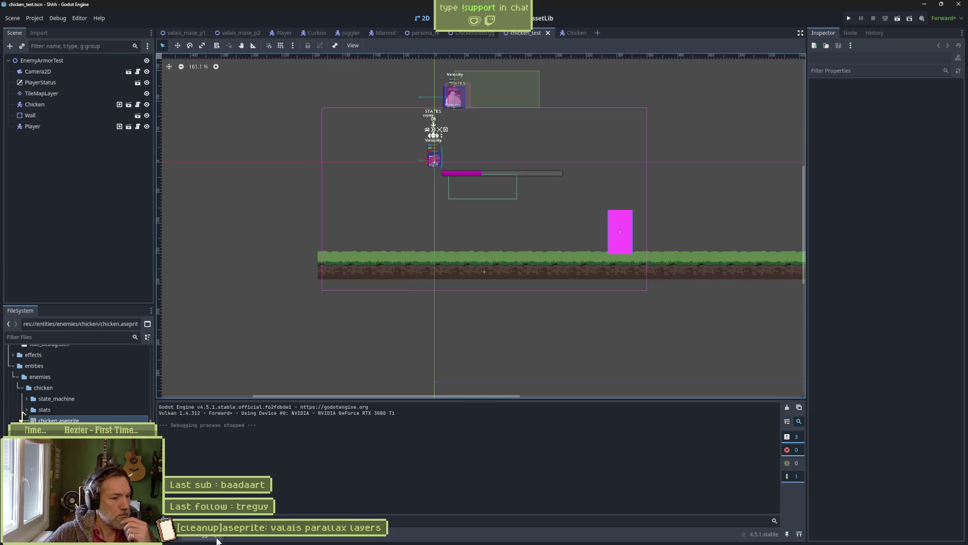
click(217, 539)
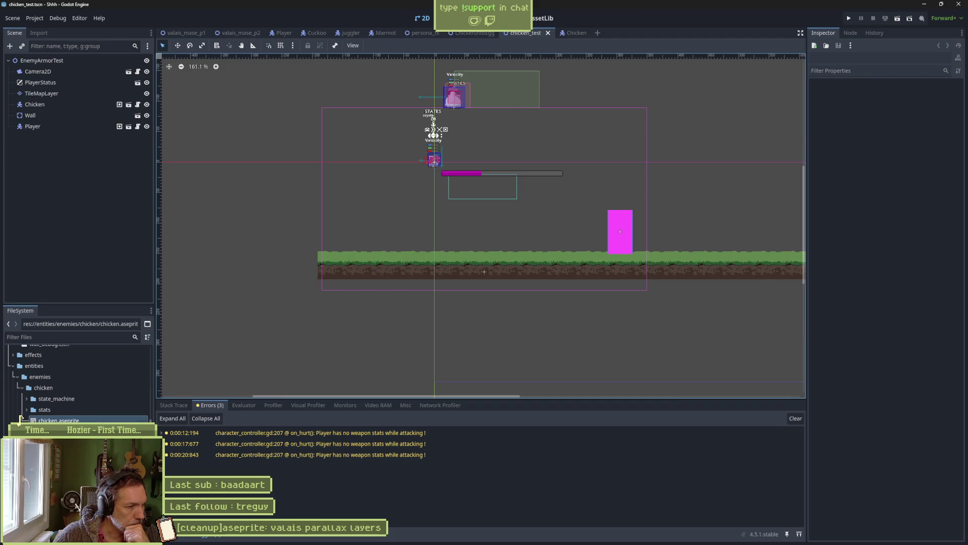
Collapse the chicken folder, open cor_alpes_projectile.tscn, and select its Sprite2D.
click(22, 388)
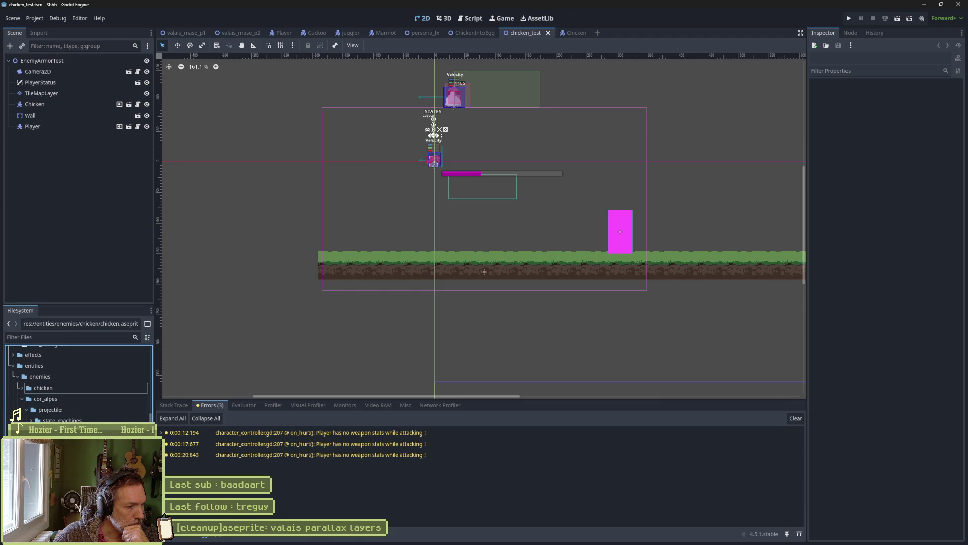
scroll(23, 414, down, 2)
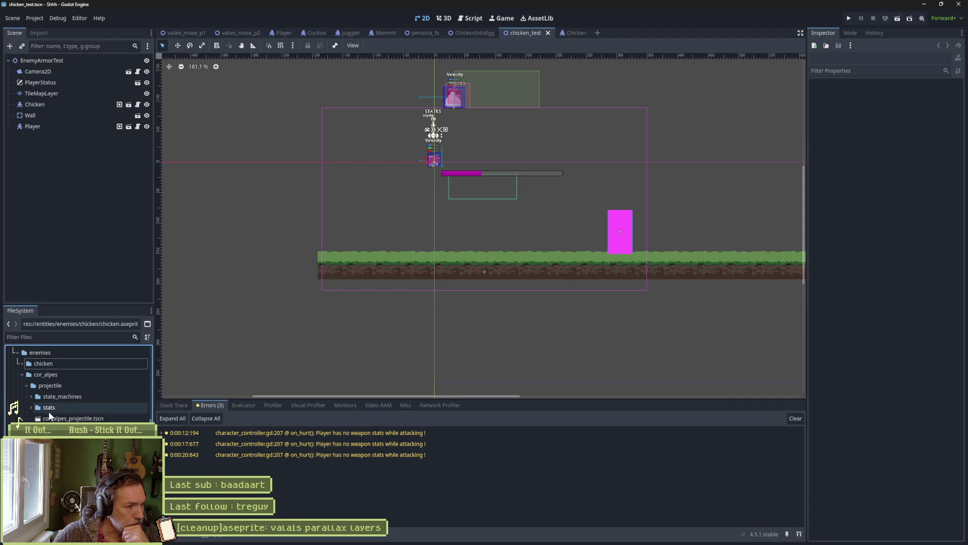
double_click(65, 418)
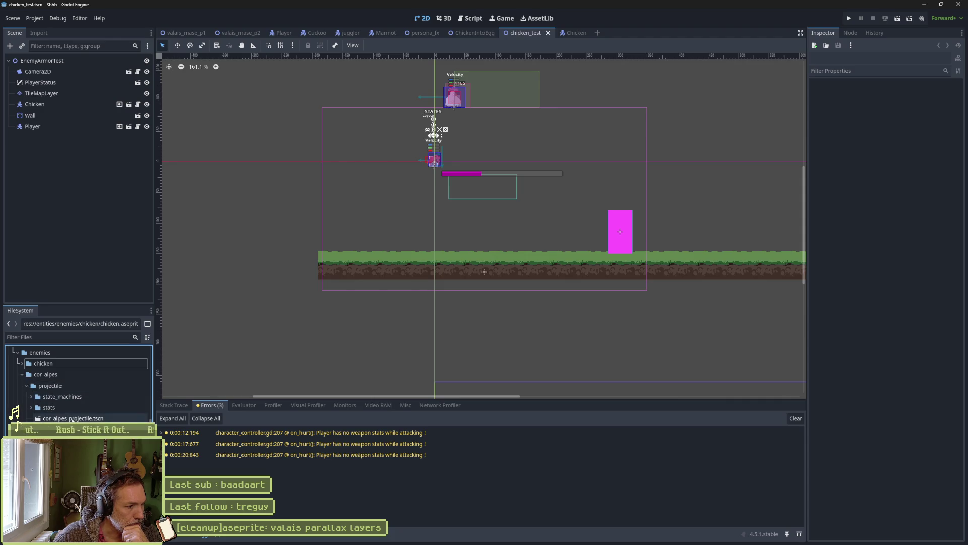
click(48, 92)
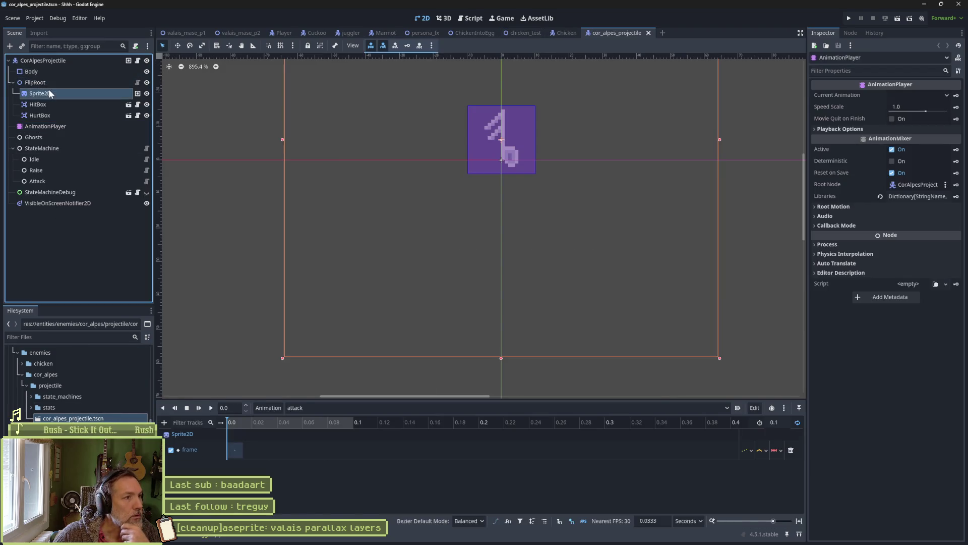
Delete bg.png from the cor_alpes folder, confirming the removal, then expand the stats folder.
scroll(852, 386, down, 10)
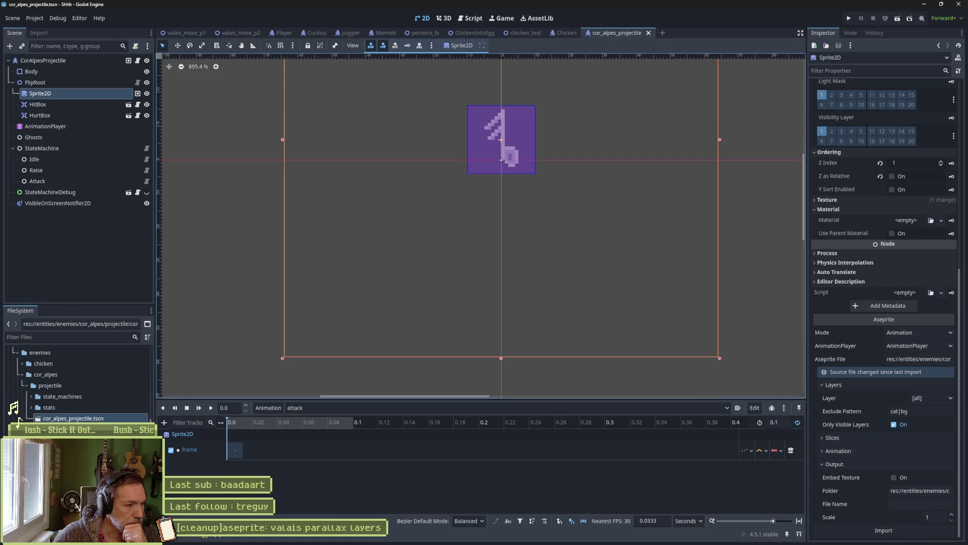
click(21, 417)
key(Delete)
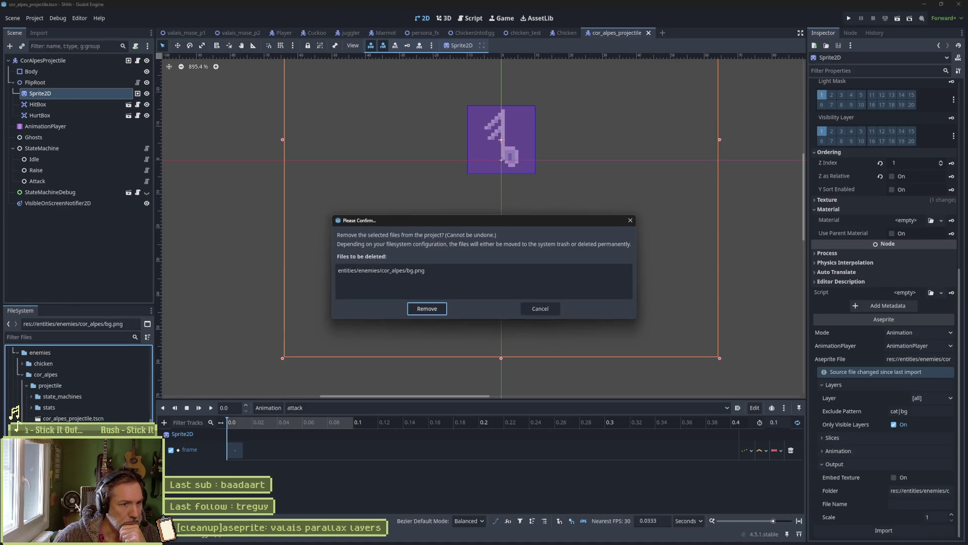
key(Return)
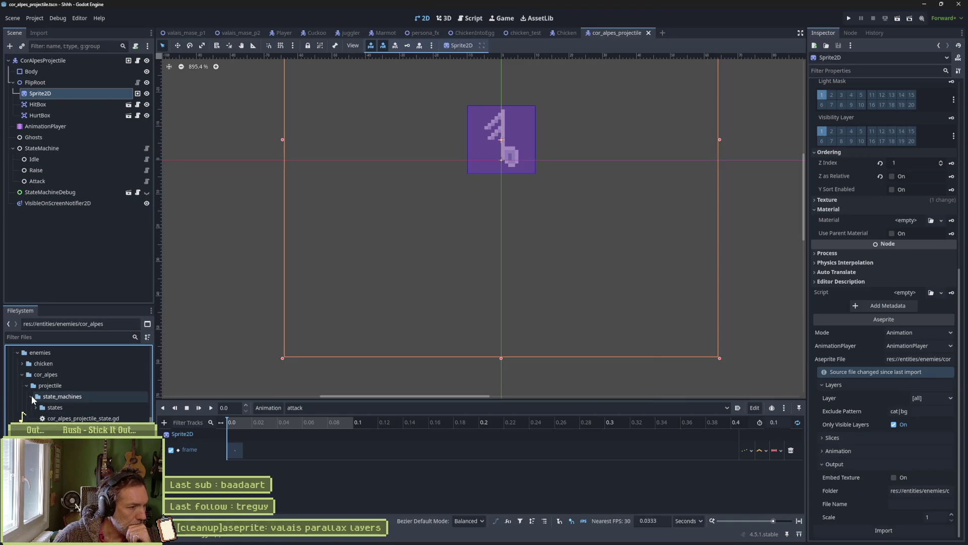
click(31, 407)
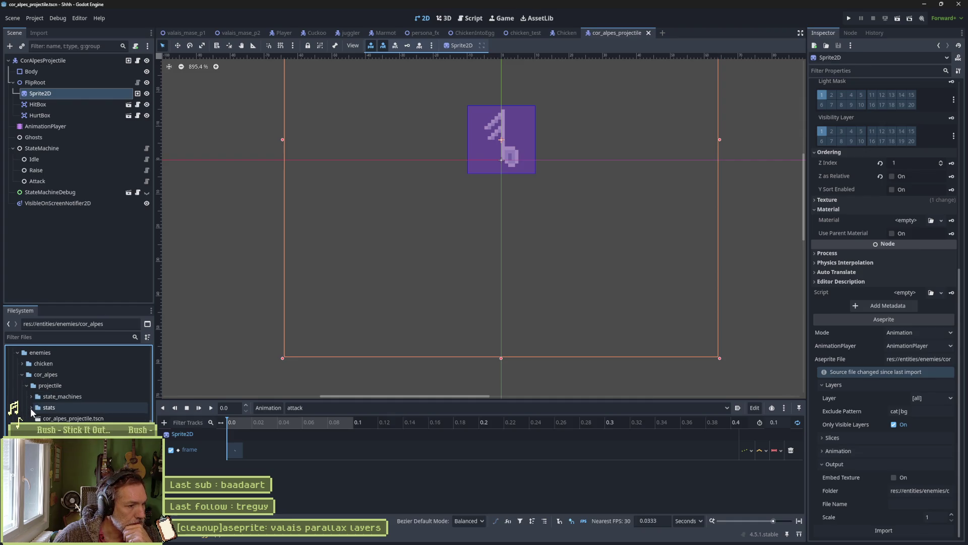
Open the projectile weapon stats resource from the stats folder, then select the cor_alpes_projectile scene.
click(30, 408)
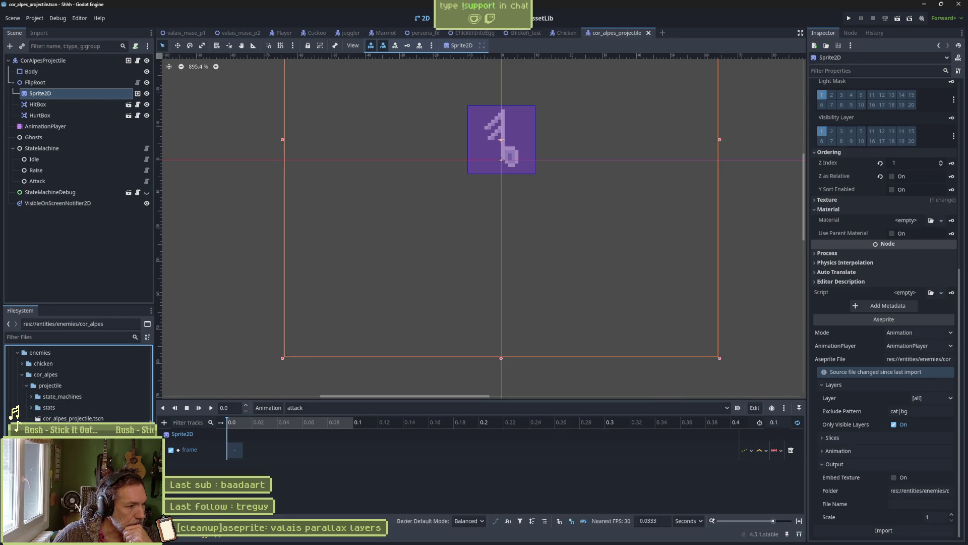
click(31, 407)
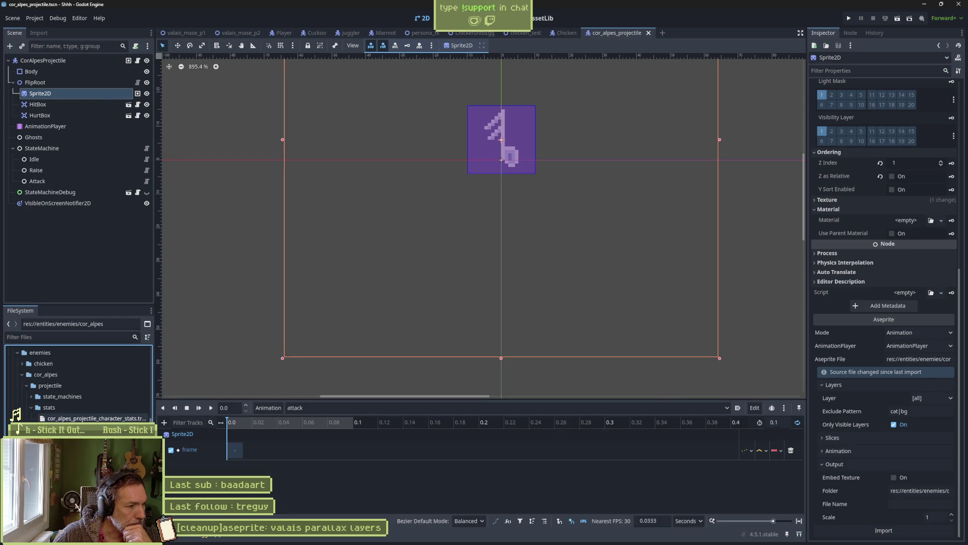
double_click(60, 429)
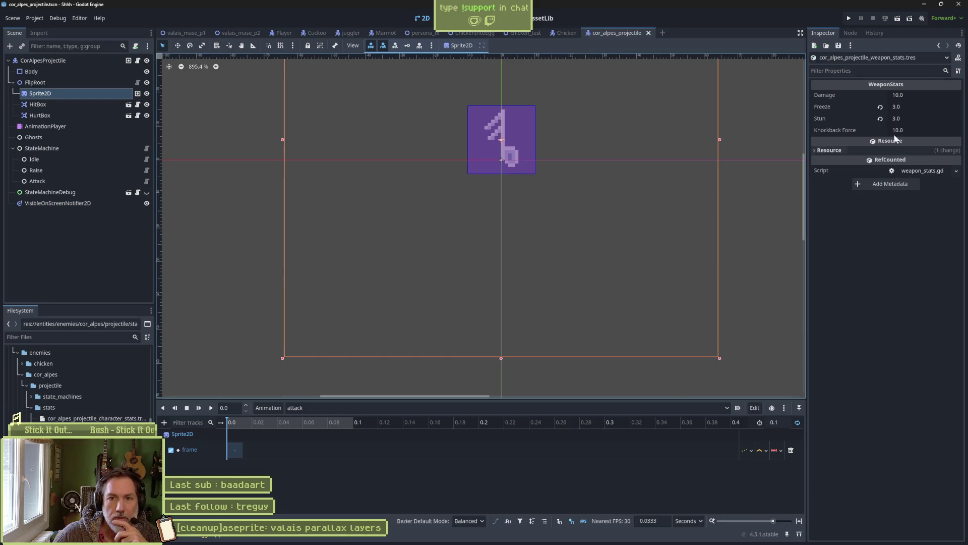
click(31, 407)
click(61, 418)
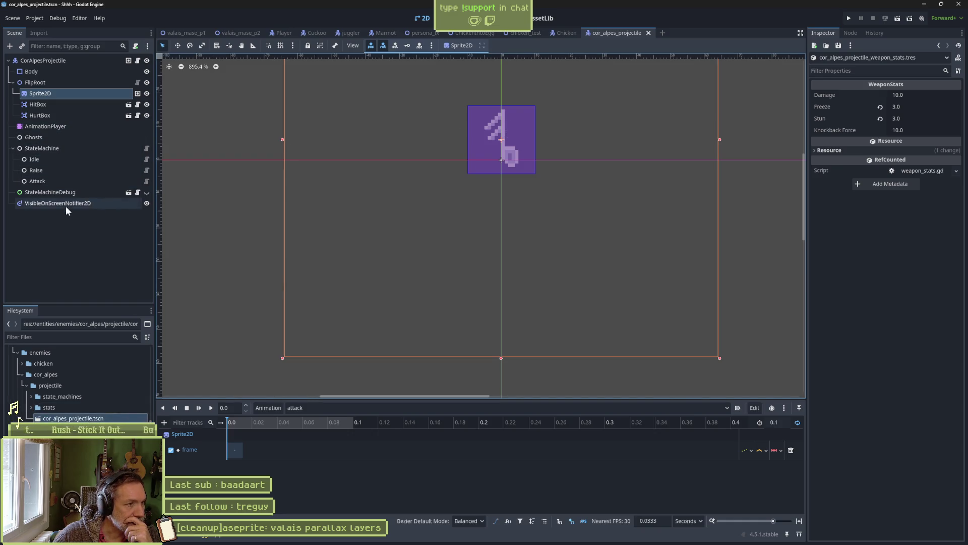
Preview the AnimationPlayer's notes animation, return to attack, and open the Attack state script.
click(91, 126)
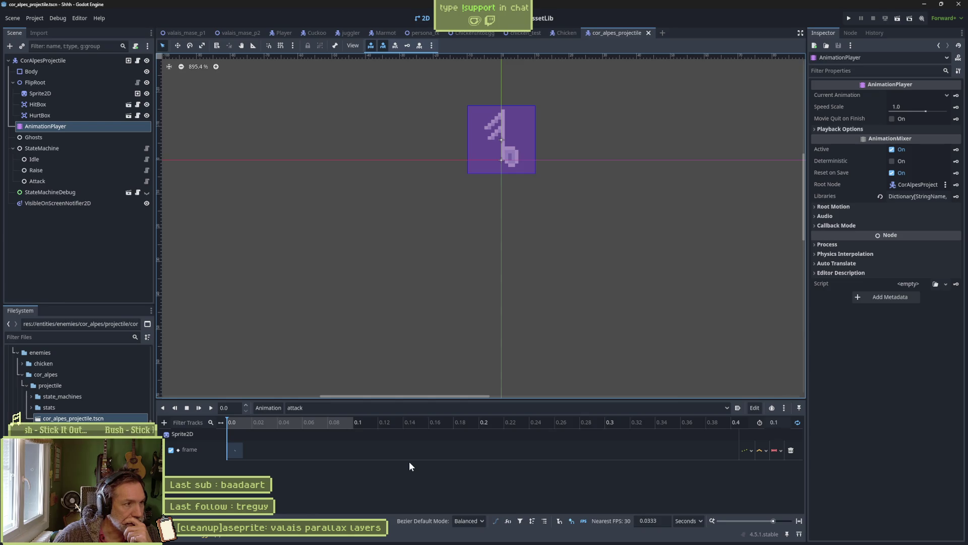
click(337, 407)
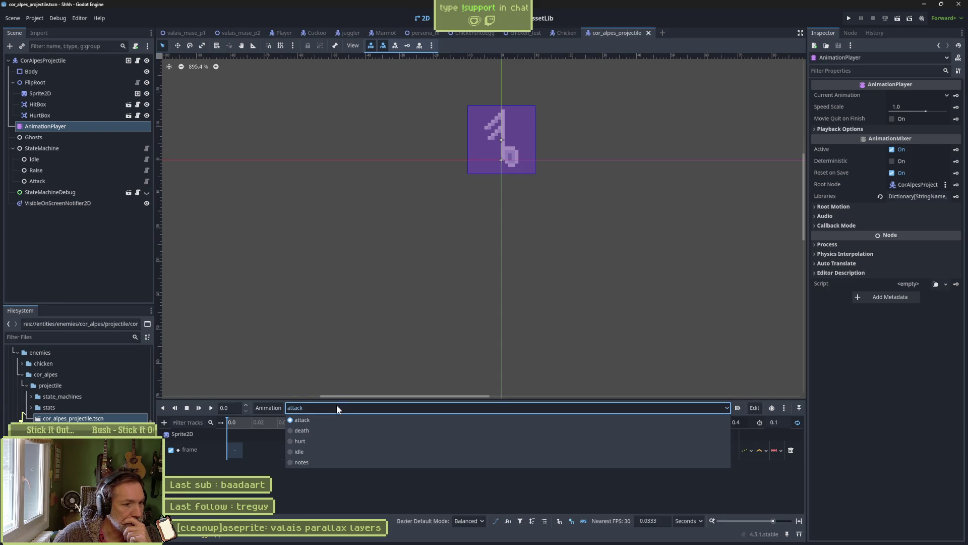
click(337, 464)
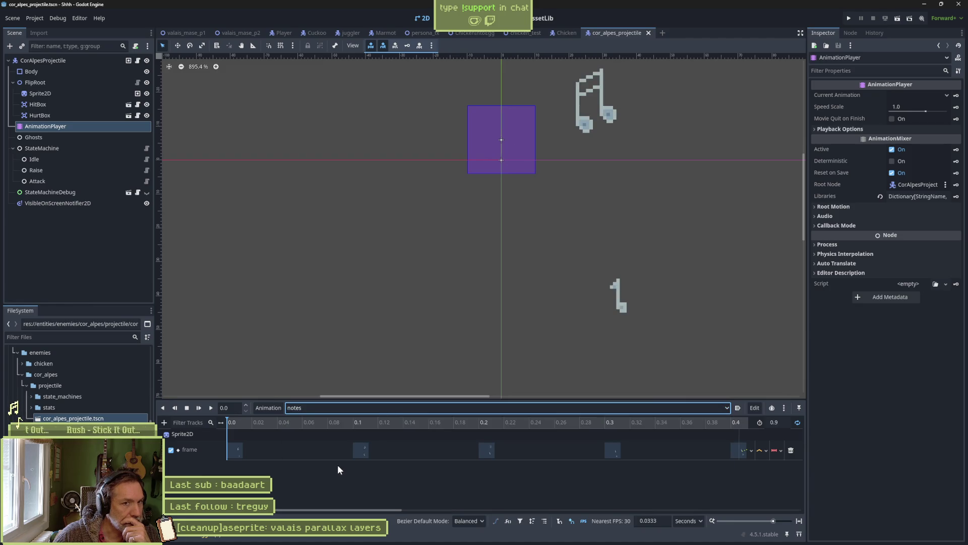
click(353, 420)
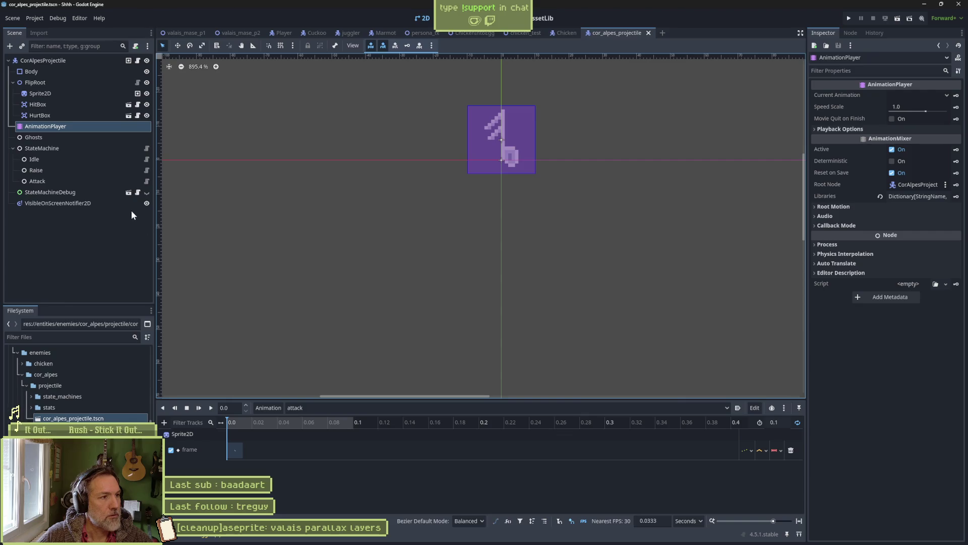
click(147, 181)
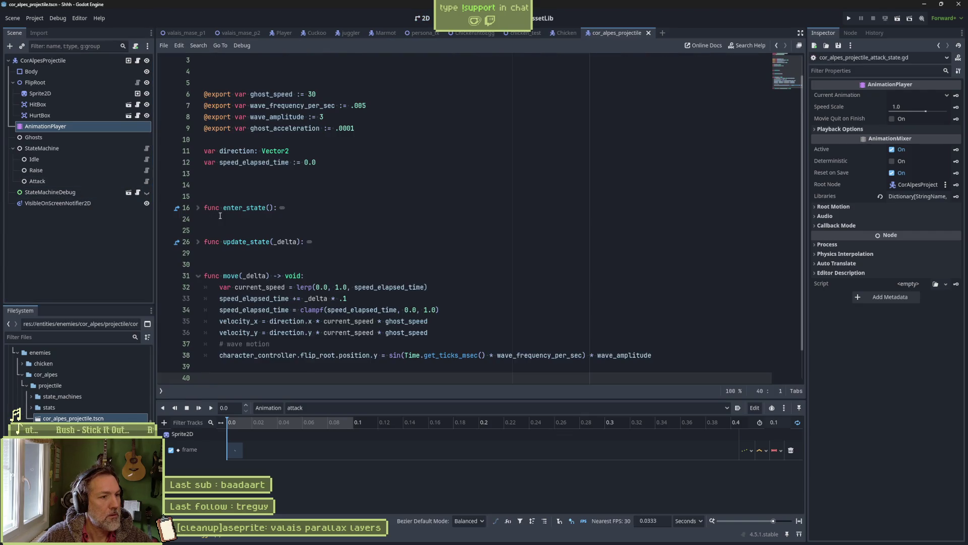
Unfold enter_state, update_state and on_hit, then delete the whole on_hit function.
click(197, 207)
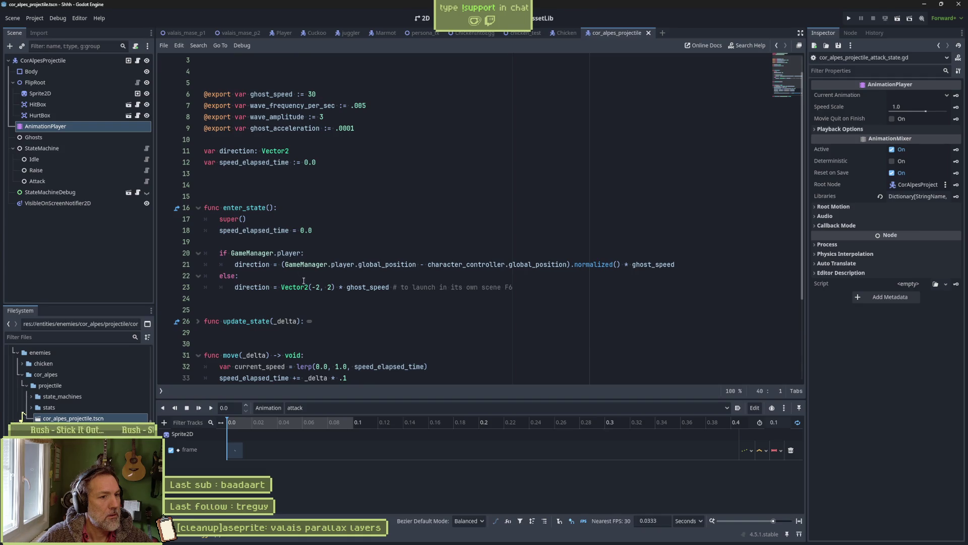
scroll(531, 302, down, 2)
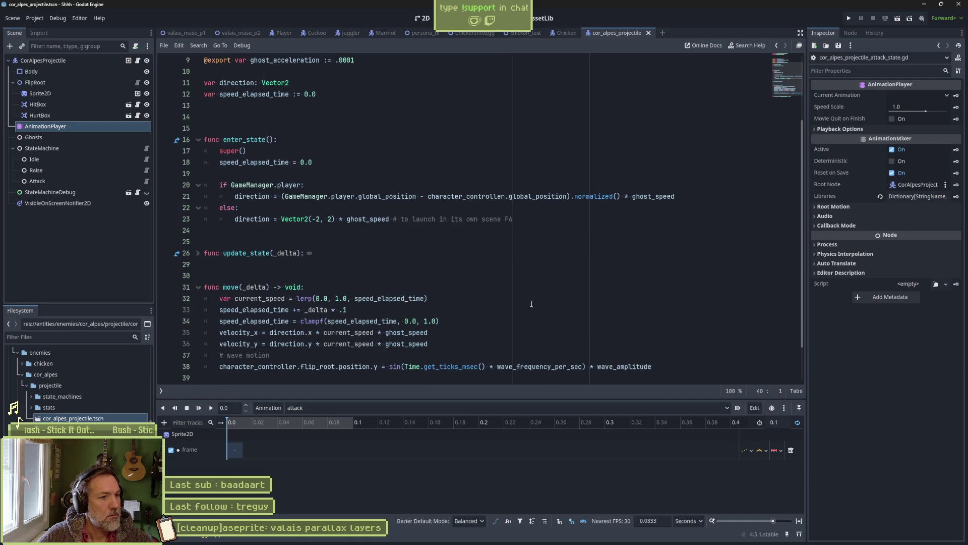
click(197, 253)
scroll(322, 278, down, 2)
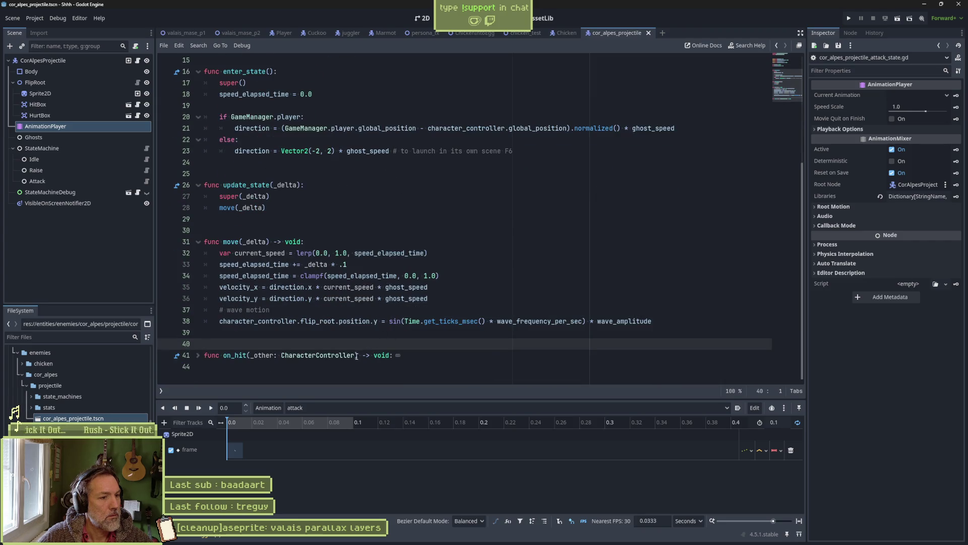
click(201, 355)
scroll(349, 355, down, 1)
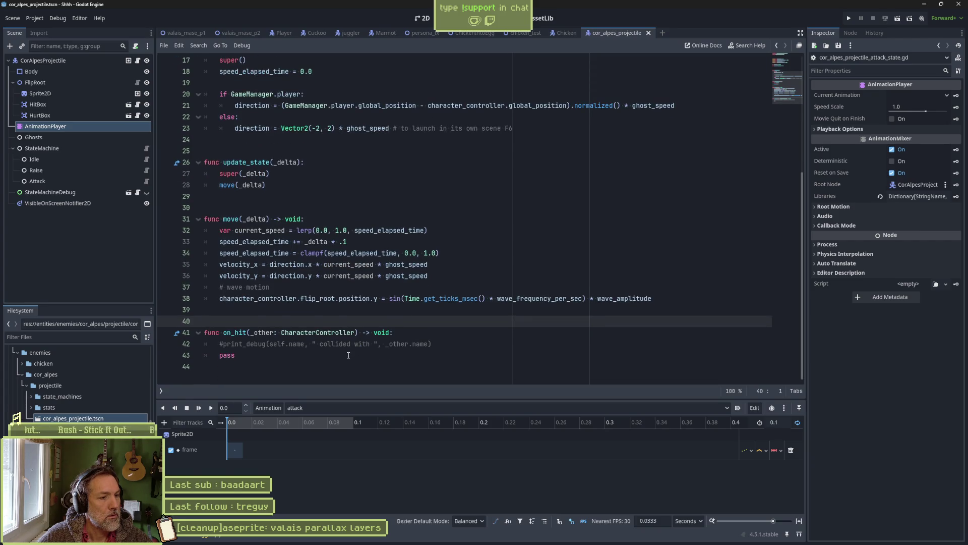
drag(321, 354, 232, 312)
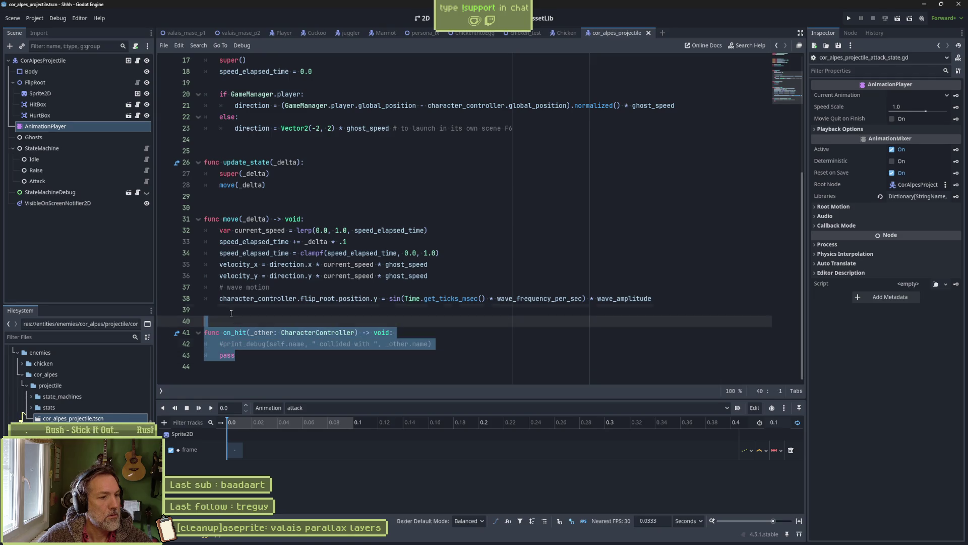
key(BackSpace)
key(BackSpace)
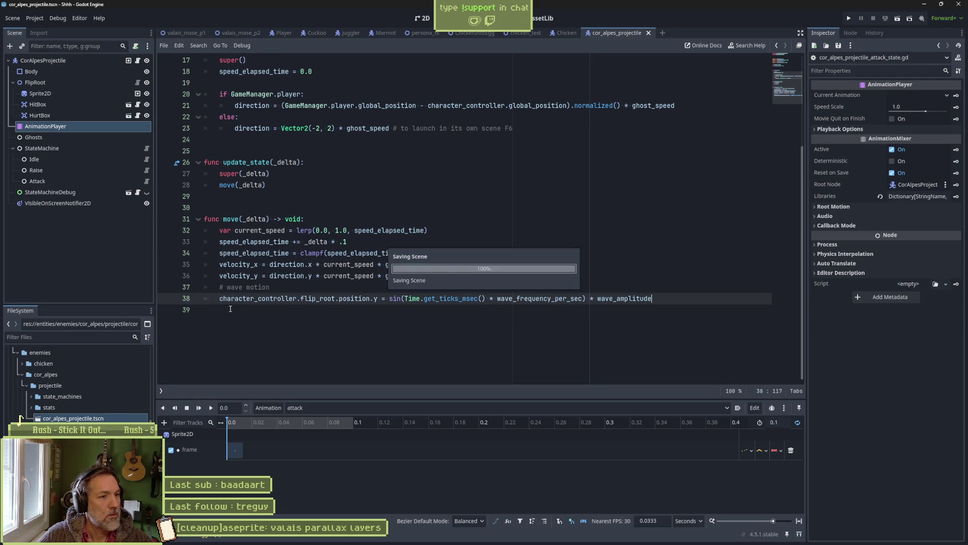
scroll(418, 280, up, 4)
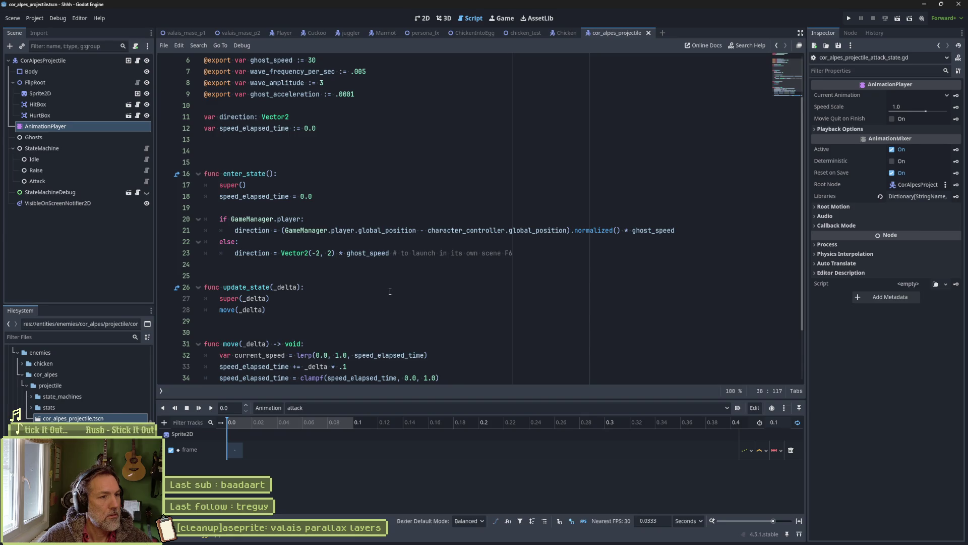
scroll(390, 292, up, 2)
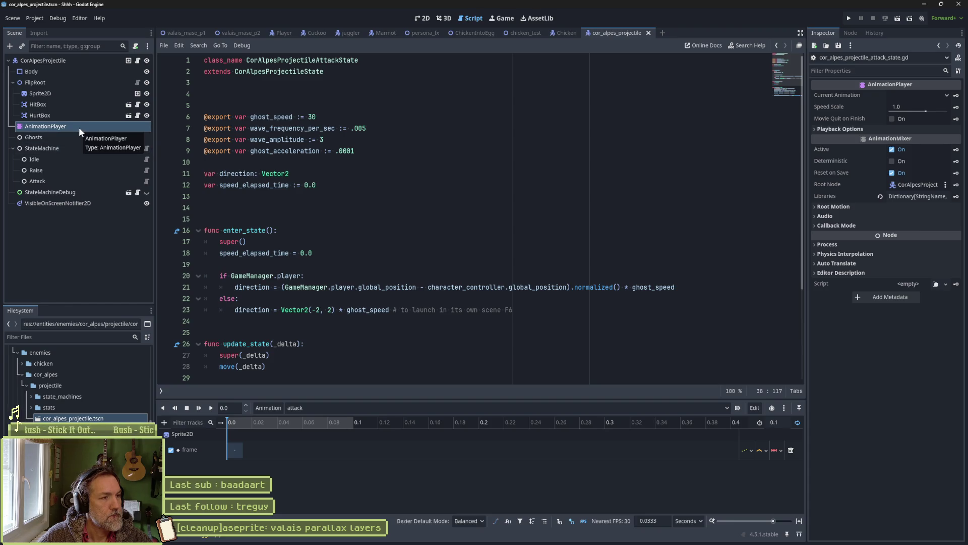
Key HitBox's Is Active on in the attack animation as a new is_active track, then save.
click(46, 105)
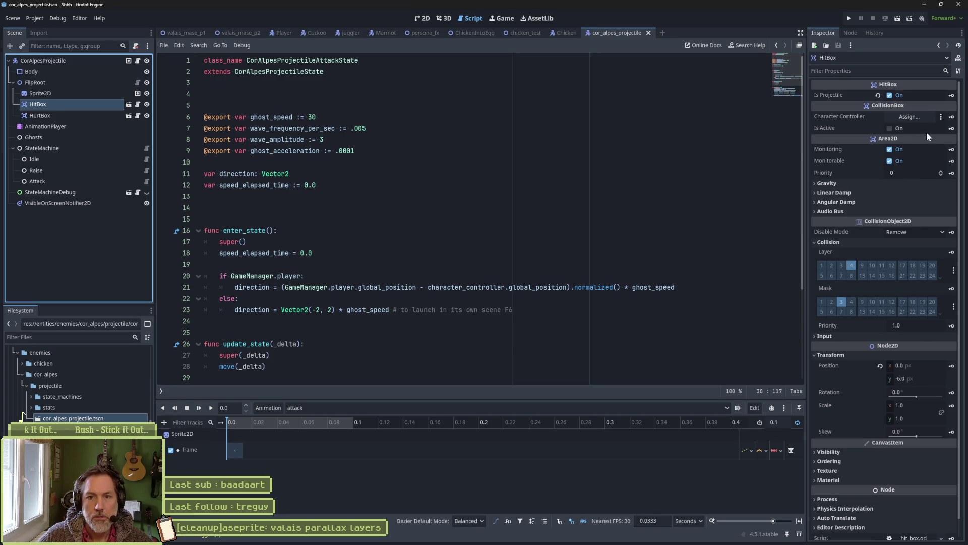
click(912, 128)
click(951, 128)
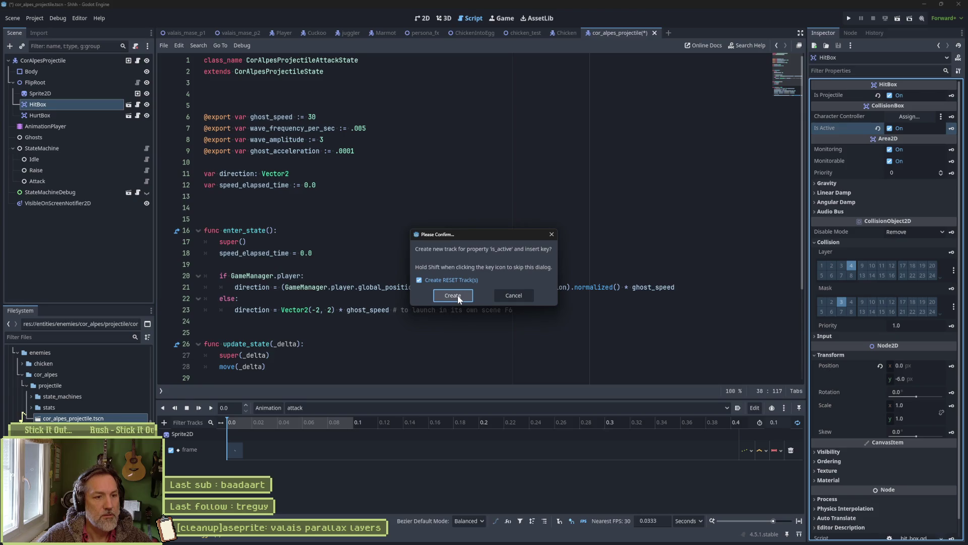
click(458, 294)
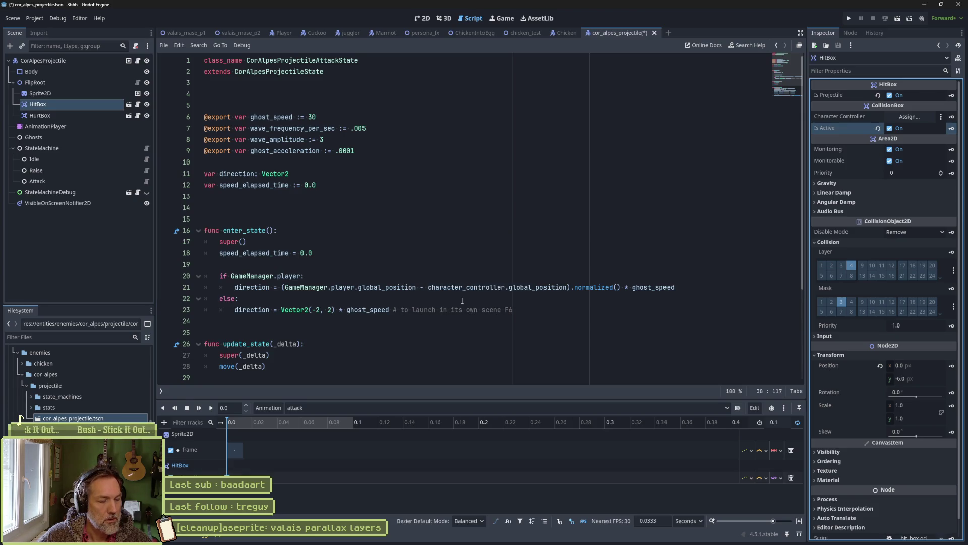
key(ctrl+s)
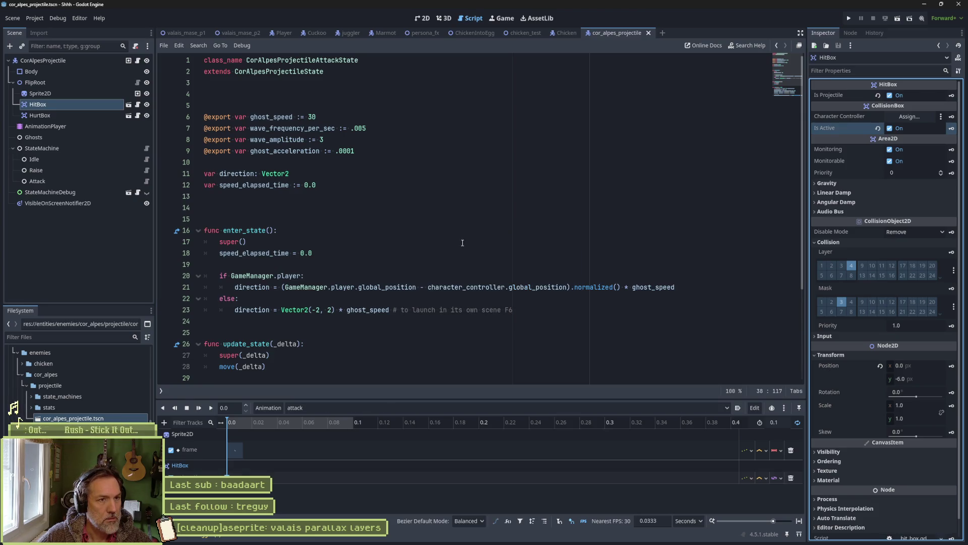
Duplicate the chicken test folder as cor_alpes, rename its scene cor_alpes_test, and open it in 2D.
scroll(21, 418, down, 3)
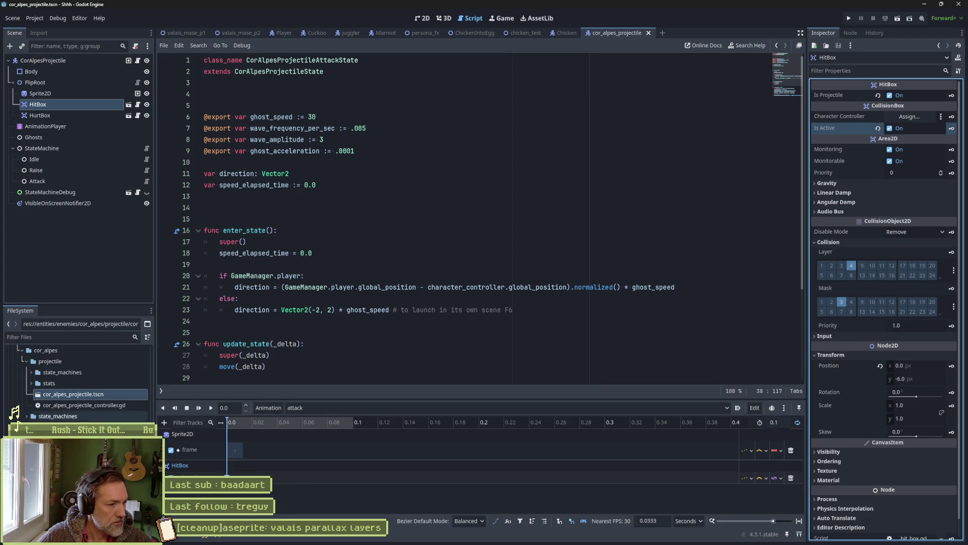
scroll(20, 418, down, 4)
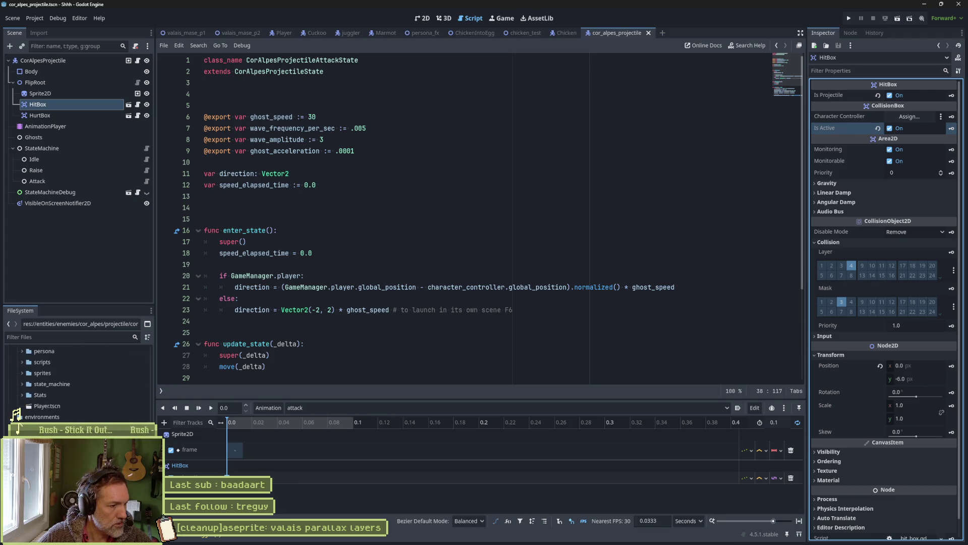
scroll(20, 417, down, 3)
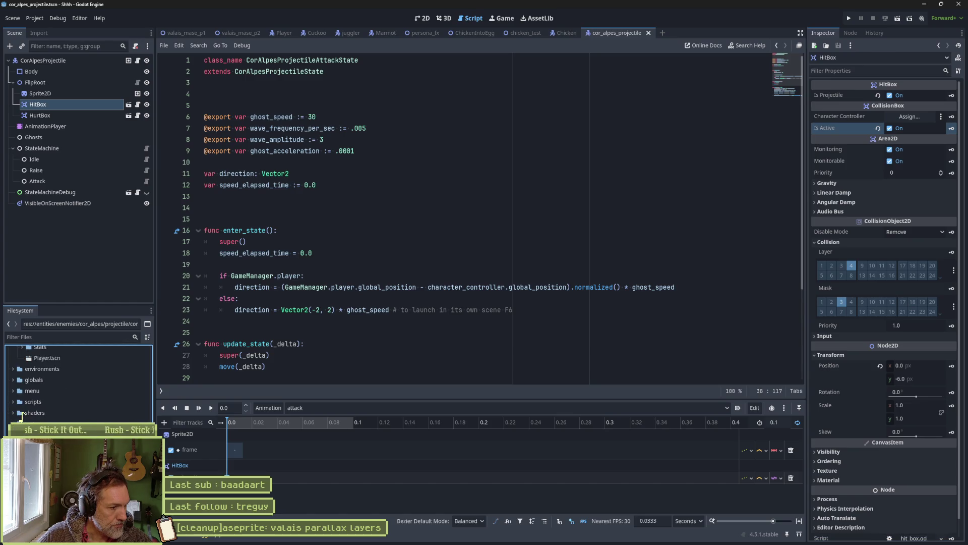
right_click(20, 417)
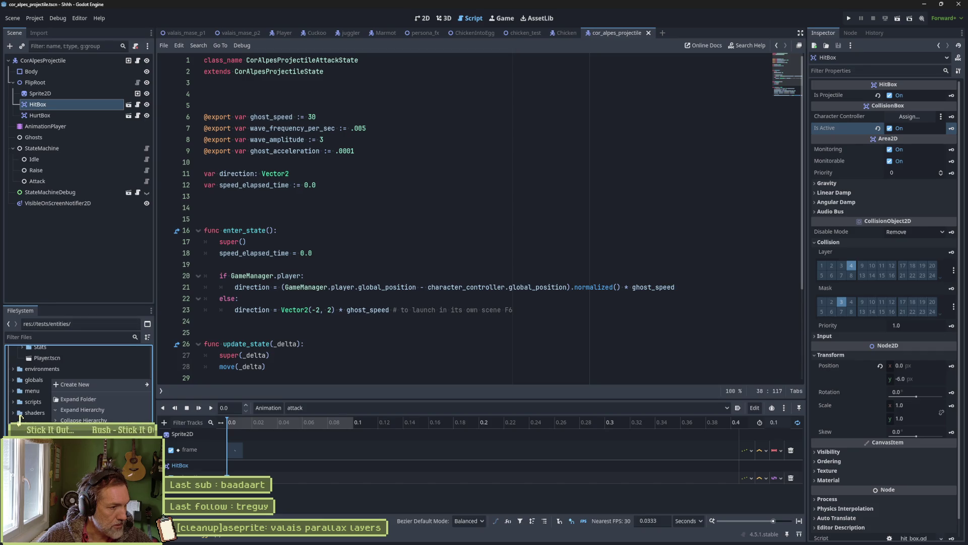
key(Escape)
key(ctrl+d)
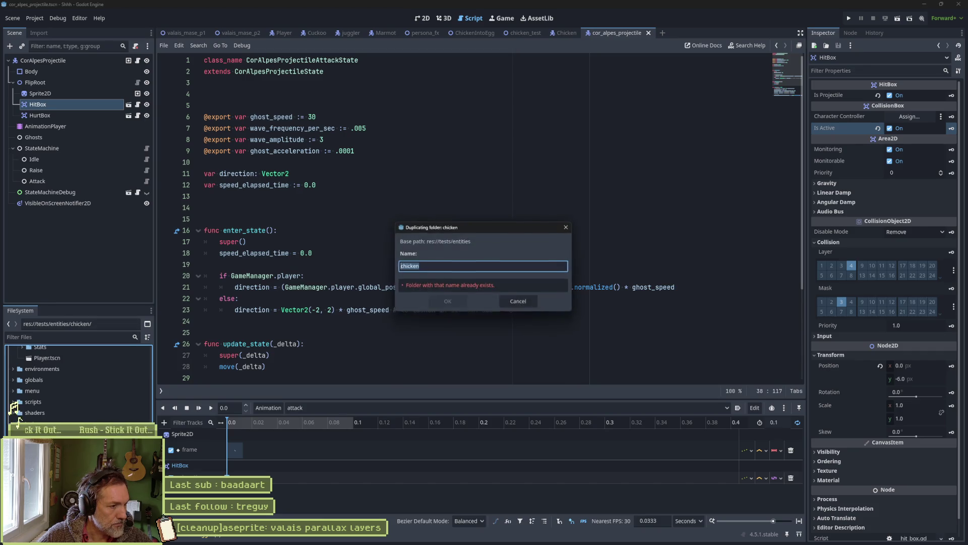
text(cor_alpes)
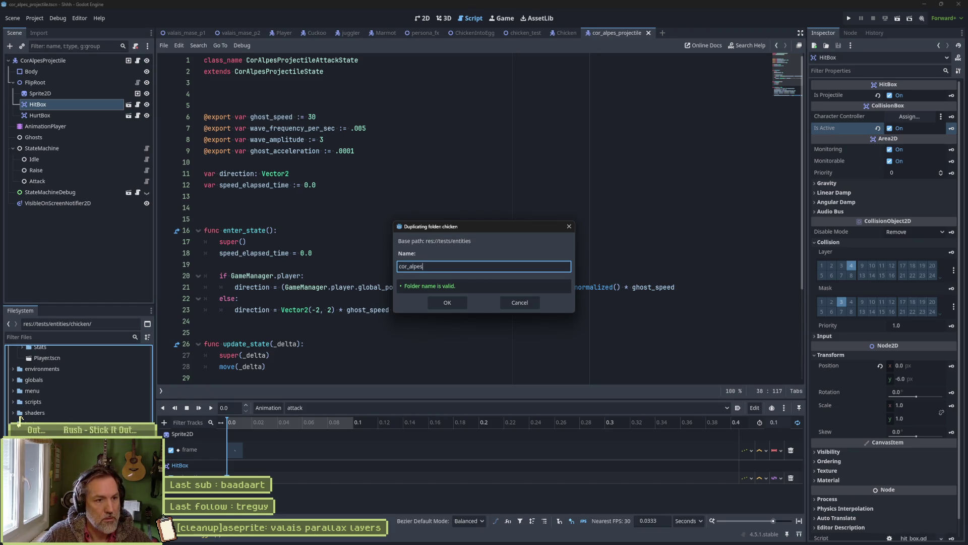
key(Return)
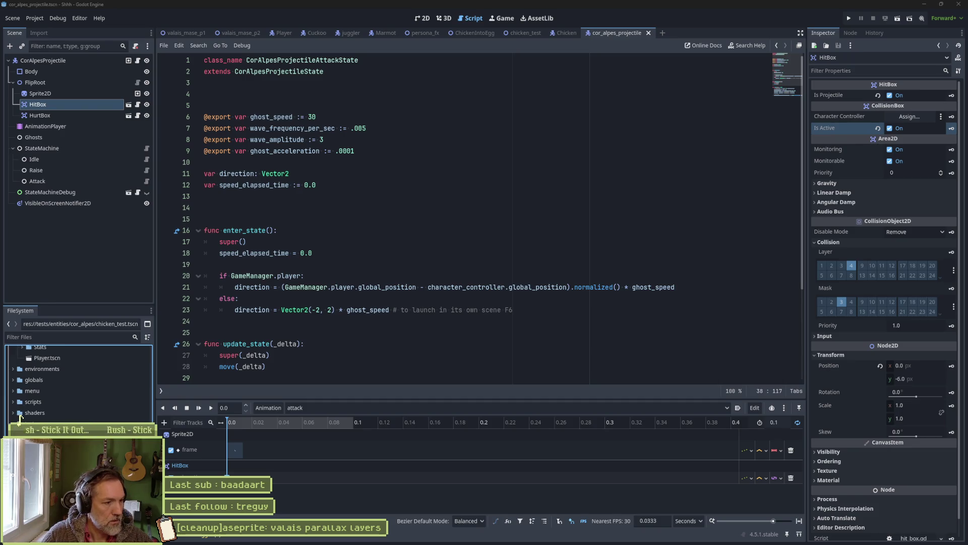
key(Return)
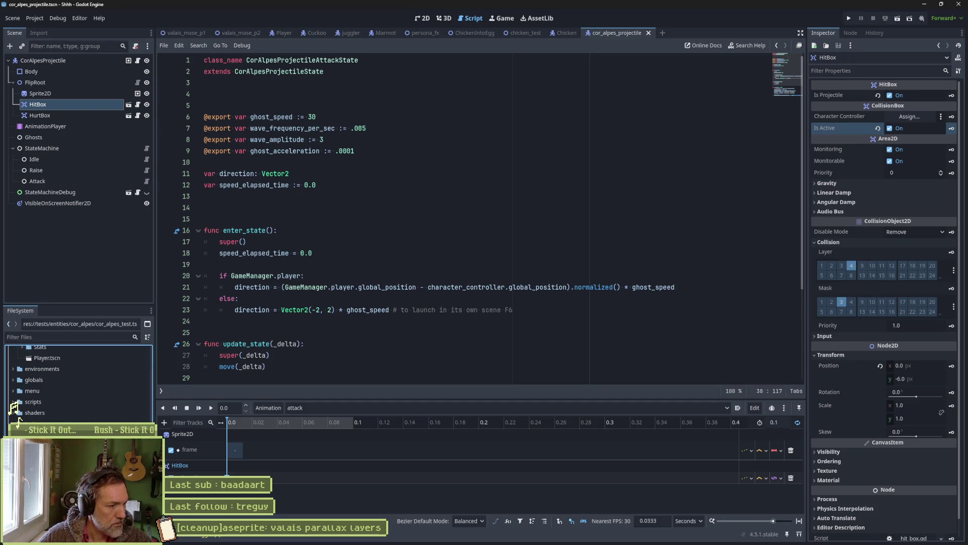
double_click(19, 420)
click(424, 19)
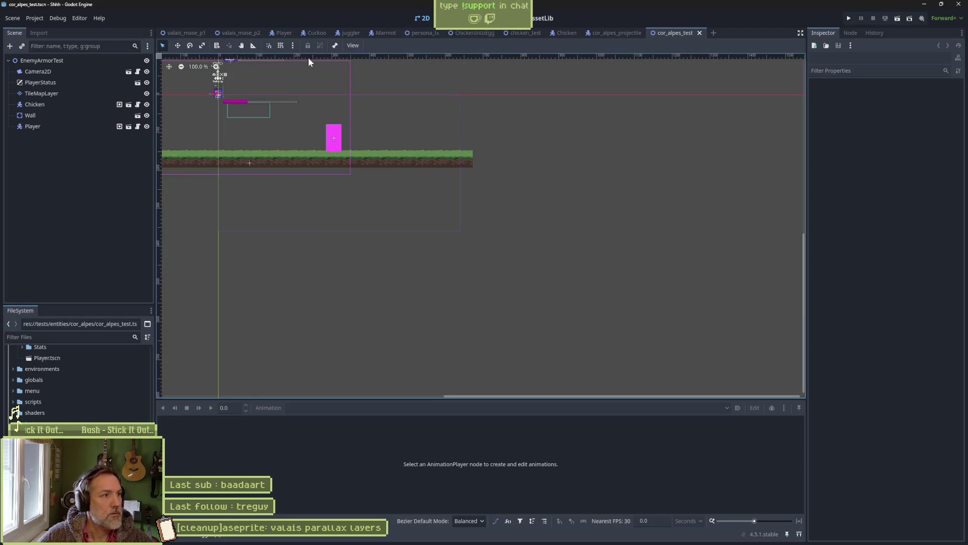
Delete the Chicken node from the cor_alpes_test level.
click(53, 104)
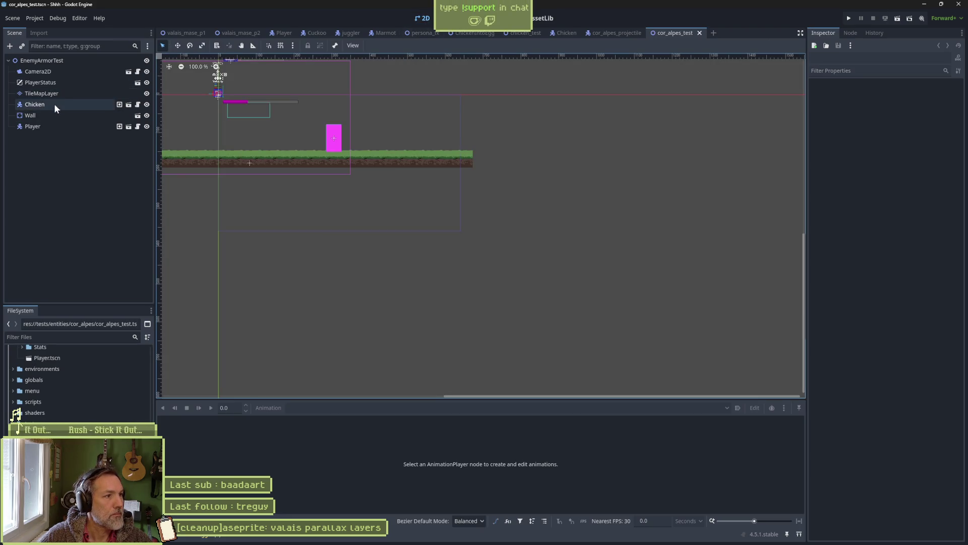
key(Delete)
key(Return)
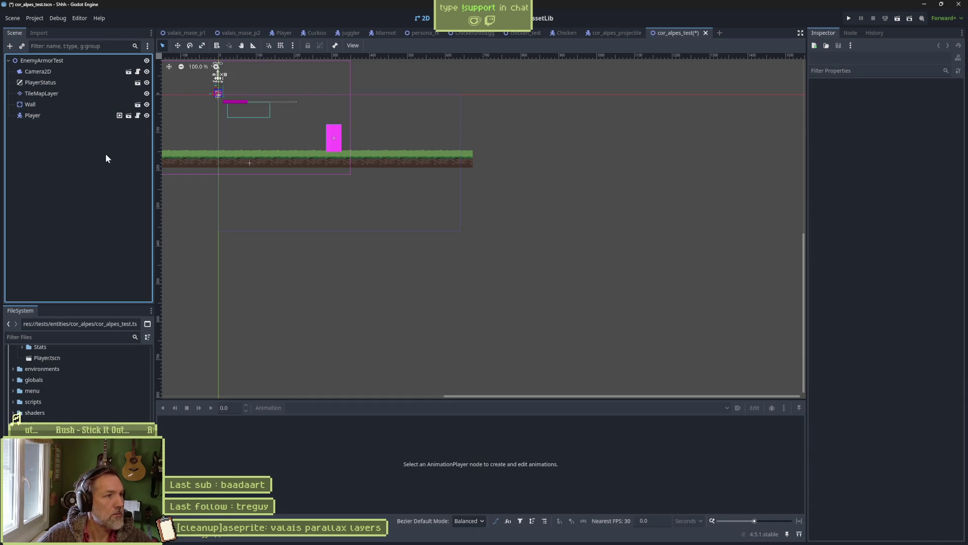
Instance CorAlpes.tscn into the level, position it, and turn off Start Looking Right.
key(ctrl+shift+a)
text(cor_al)
key(Down)
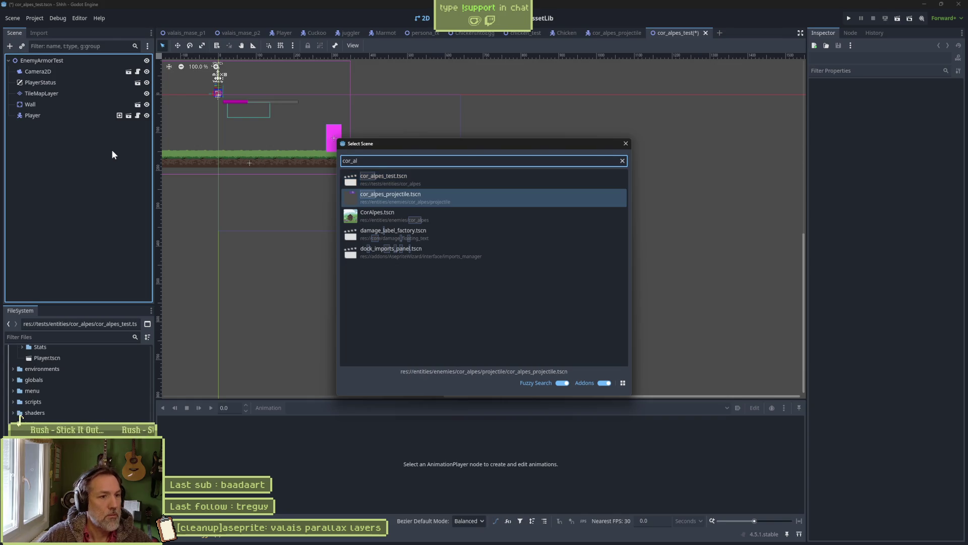
key(Down)
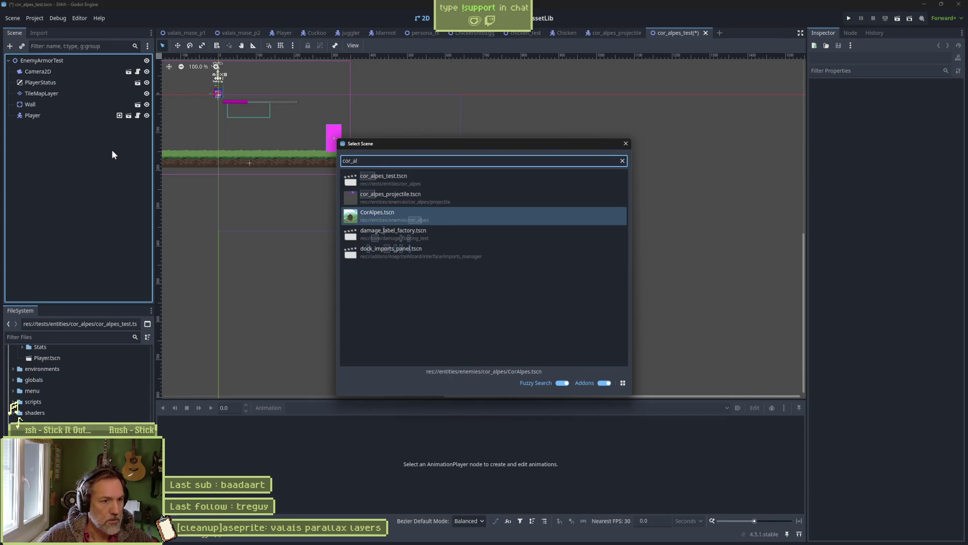
key(Return)
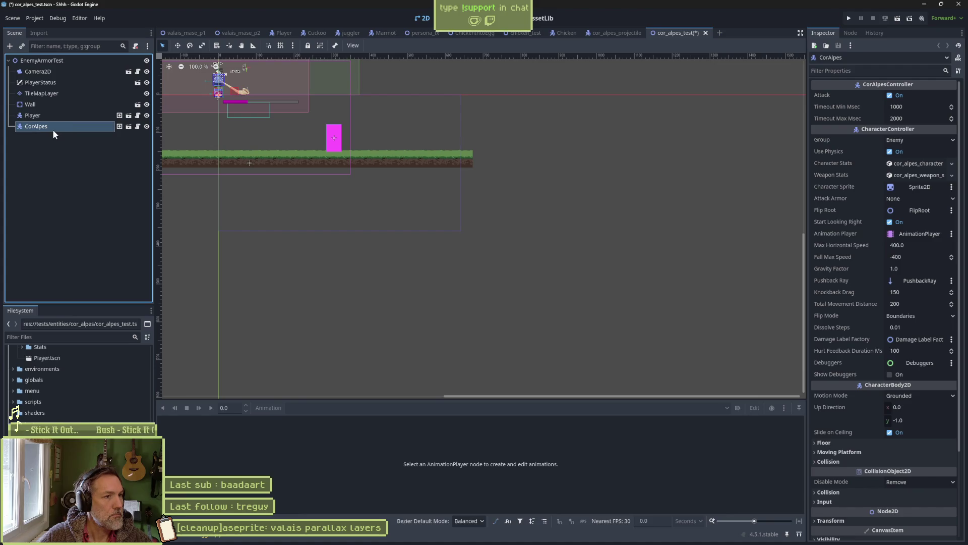
mouse_move(247, 125)
mouse_down()
mouse_move(353, 244)
mouse_move(407, 241)
mouse_move(464, 283)
mouse_up()
key(w)
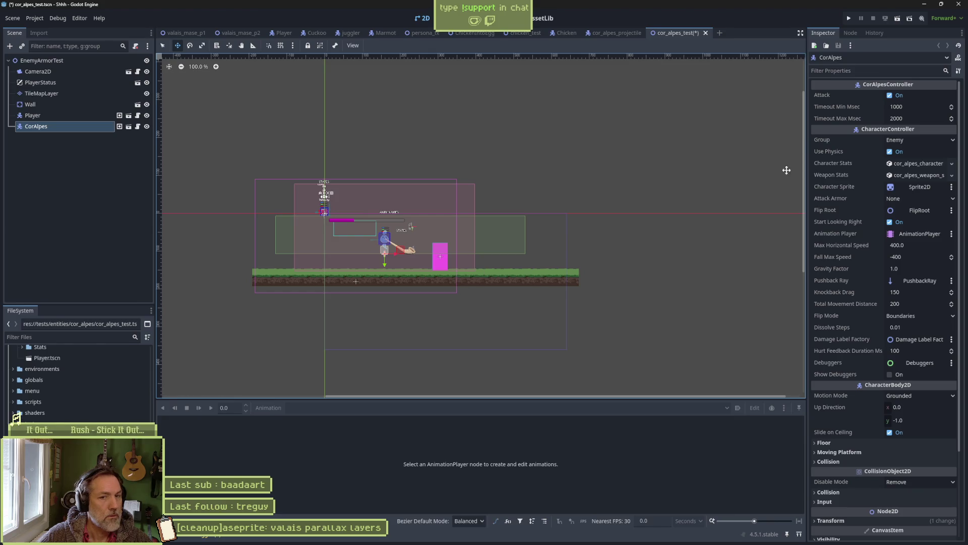
click(890, 223)
Save and run the test level, walking and jumping the cat toward CorAlpes, then stop.
key(F6)
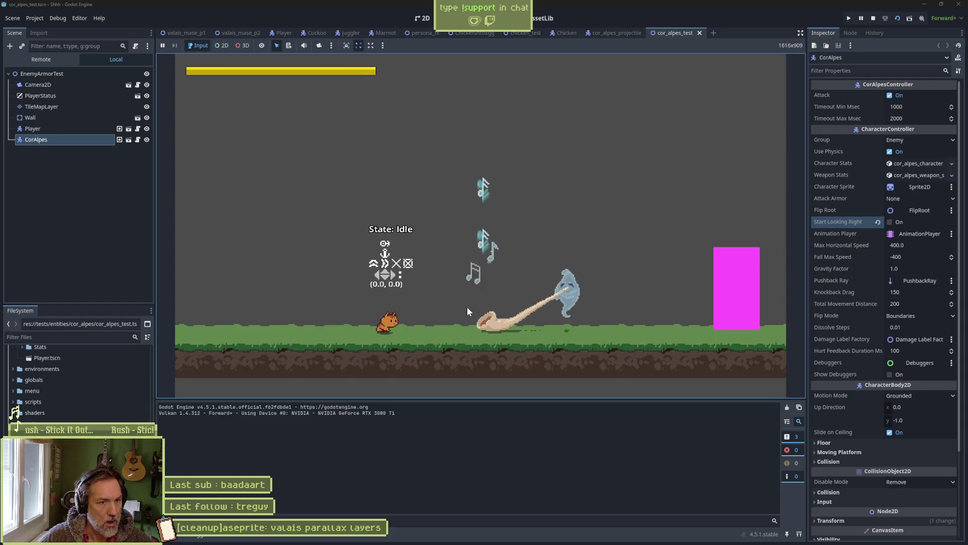
key(Right)
key(Left)
key(Right)
key(space)
key(Left)
key(space)
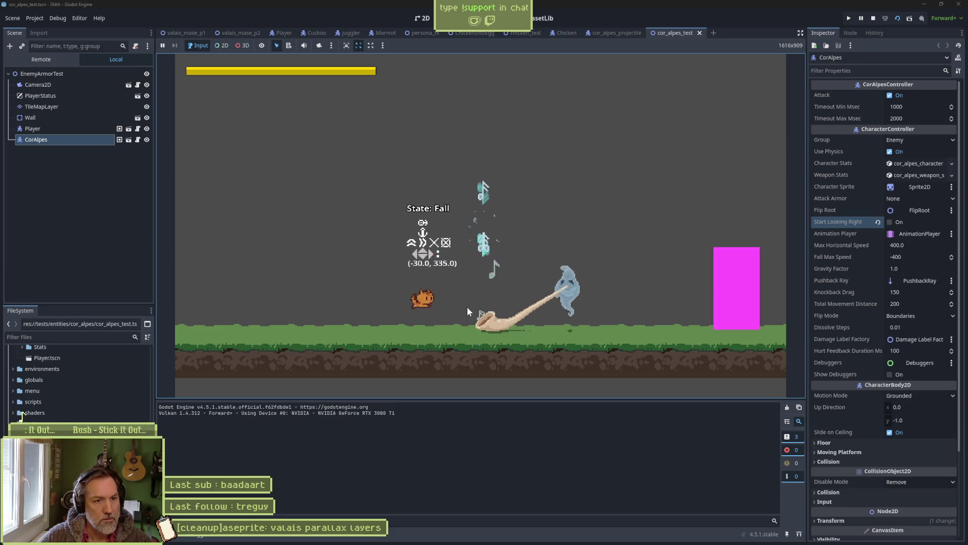
key(F8)
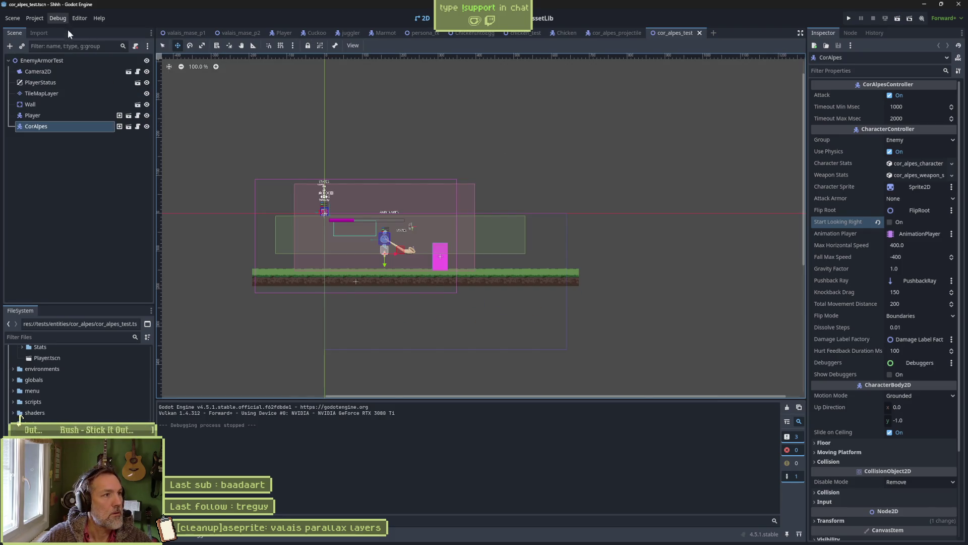
Enable Debug > Visible Collision Shapes and run the test level again.
click(57, 18)
click(68, 53)
key(F6)
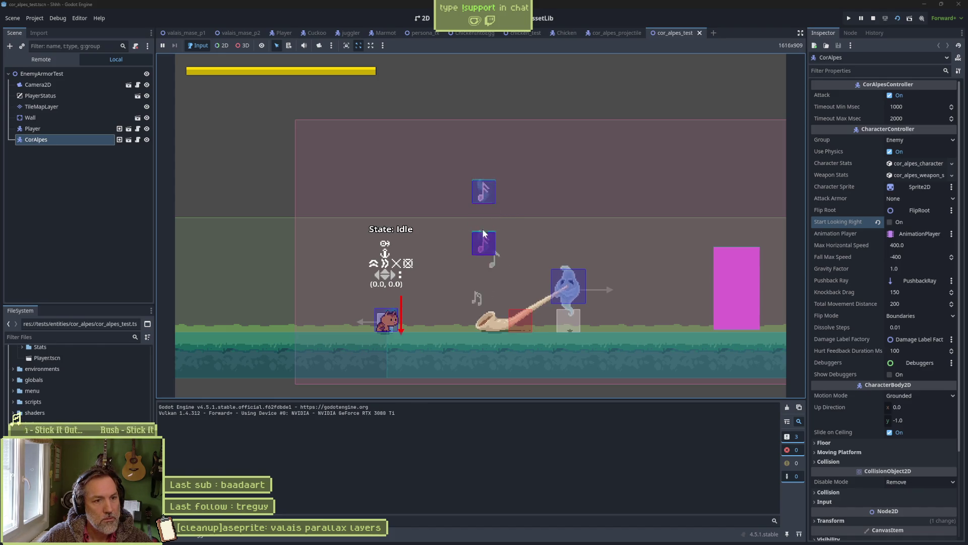
Inspect a spawned projectile in the Remote scene tree, then stop the game on cor_alpes_projectile.
click(41, 59)
click(16, 127)
click(21, 215)
click(52, 219)
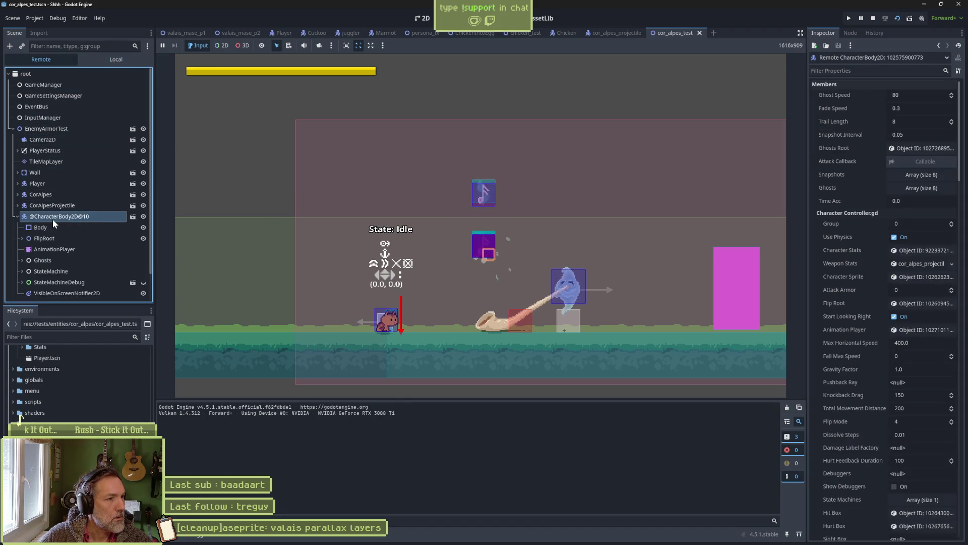
scroll(31, 258, down, 1)
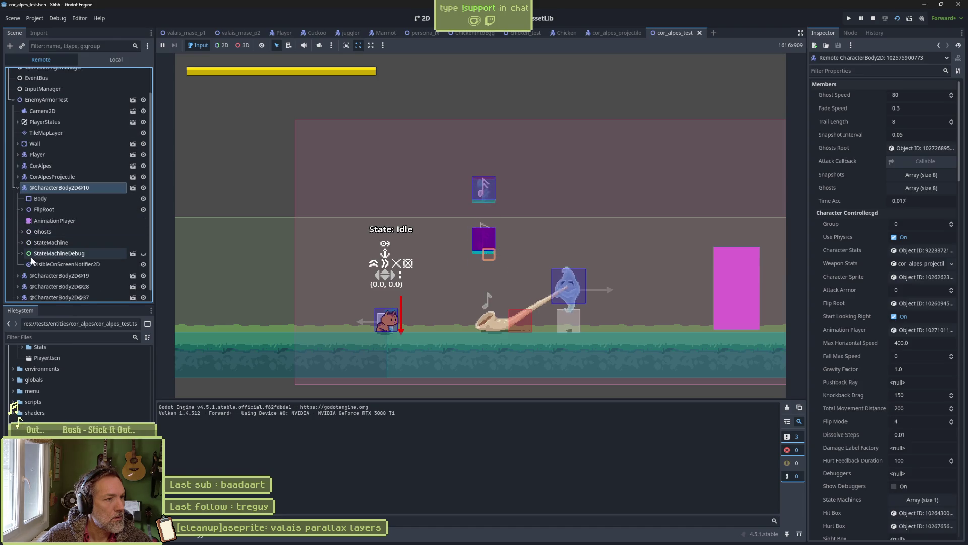
click(133, 187)
key(F8)
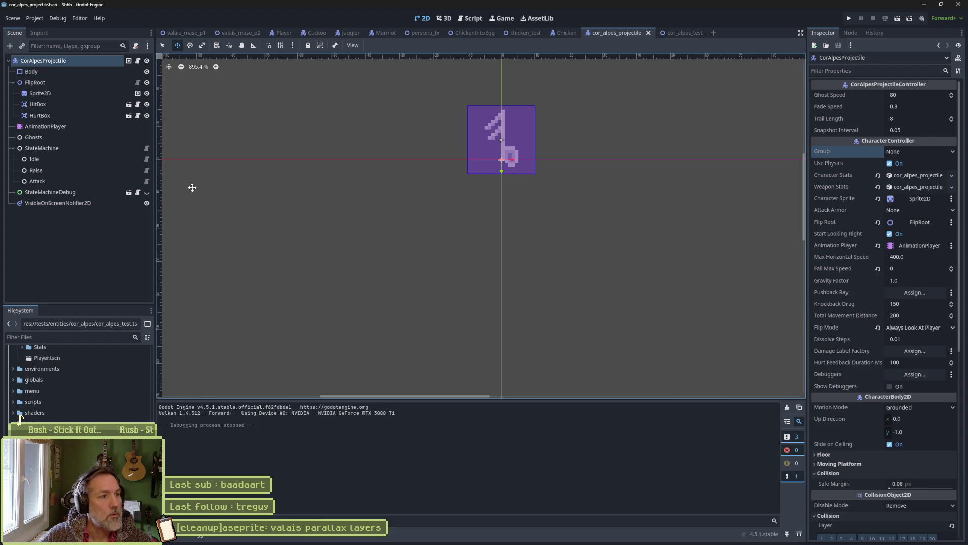
Check ghost_speed in the Attack script, set State Max Speed to 30, and run cor_alpes_test.
click(79, 182)
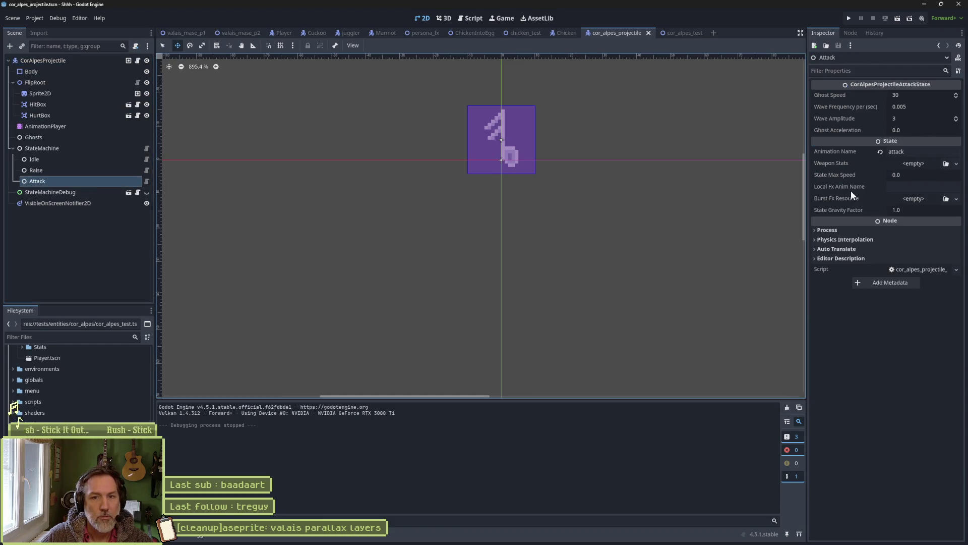
click(924, 175)
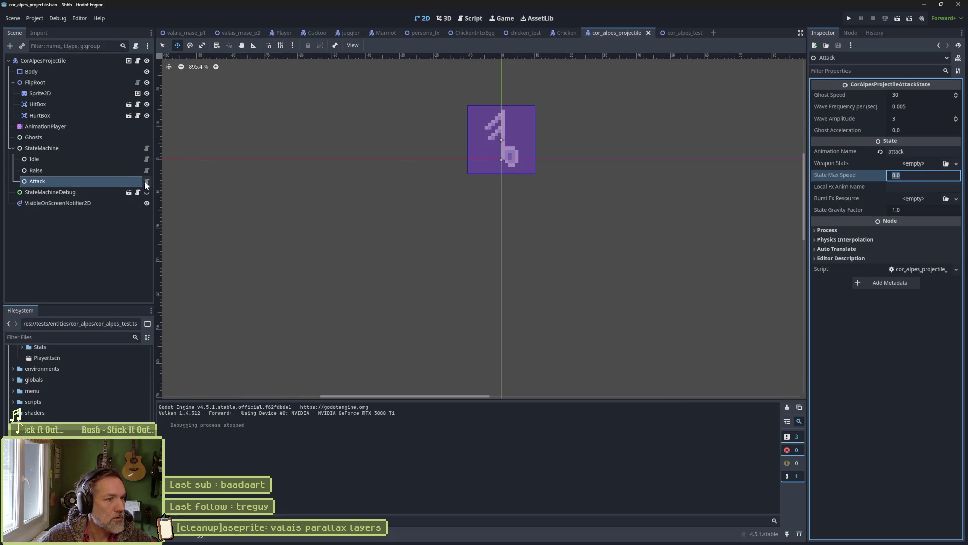
click(146, 181)
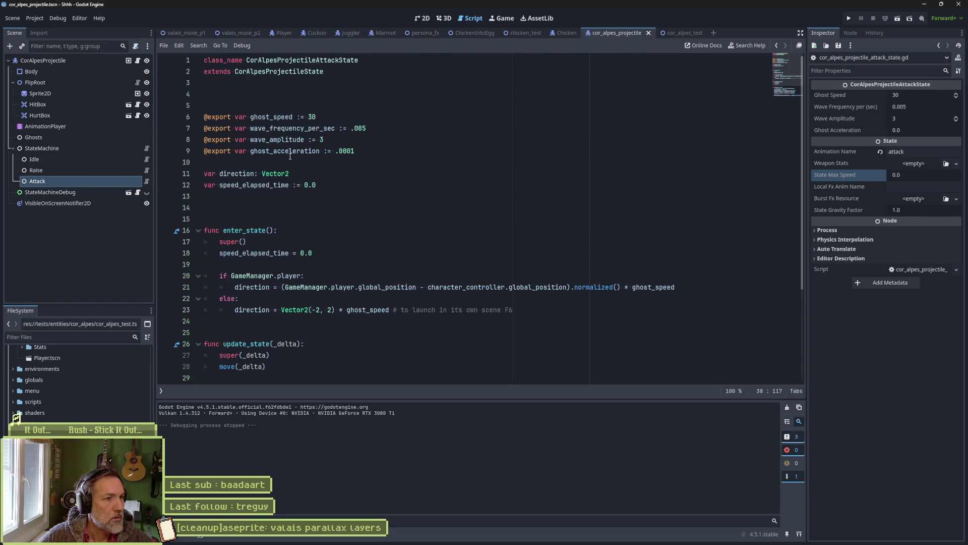
double_click(287, 119)
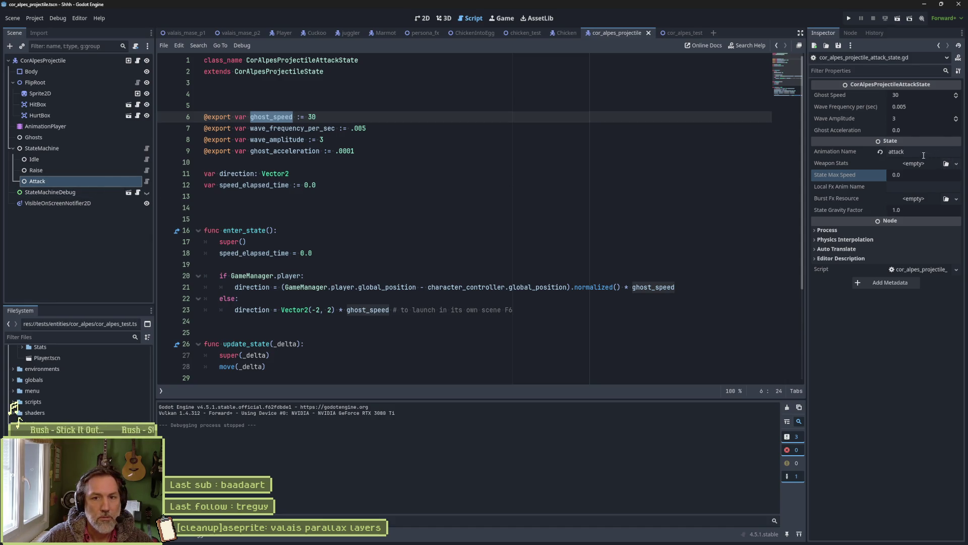
click(918, 174)
text(30)
key(Return)
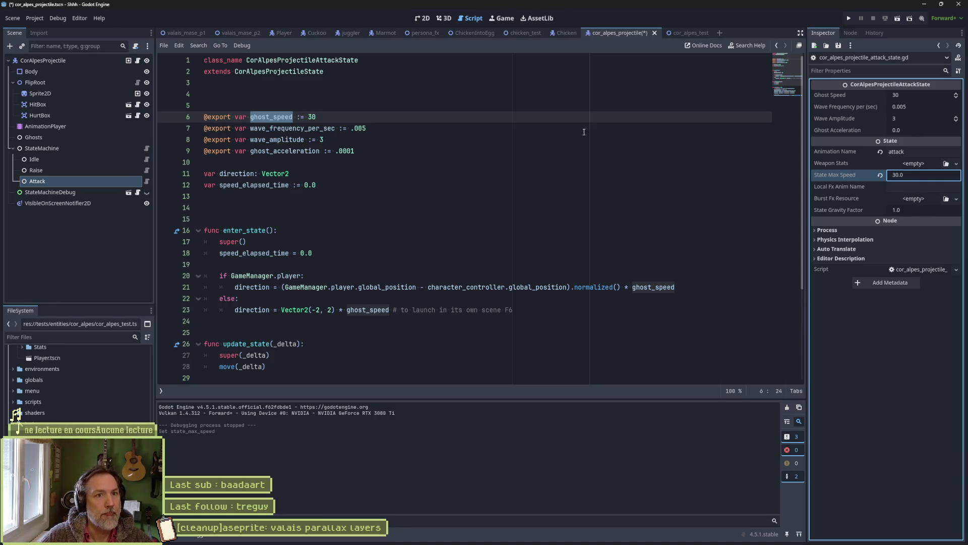
key(F6)
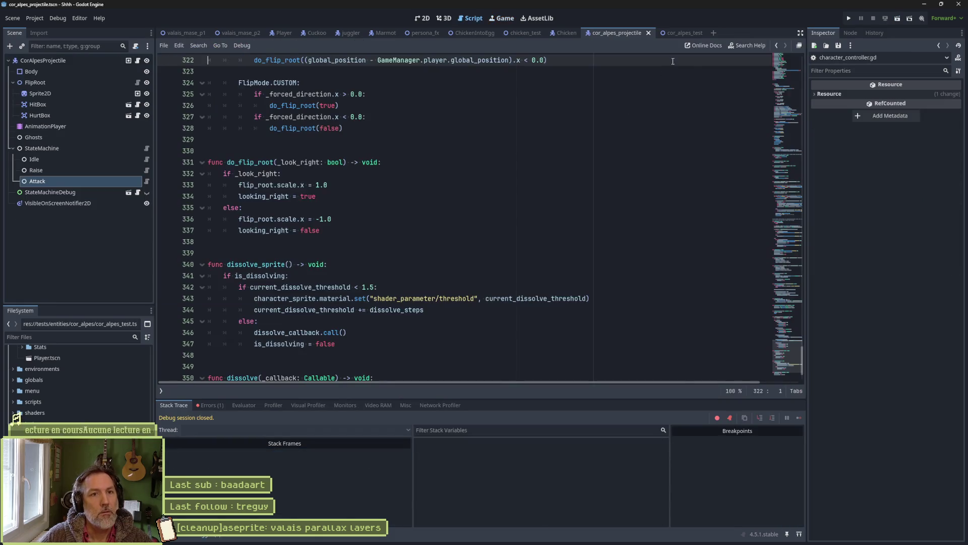
key(F6)
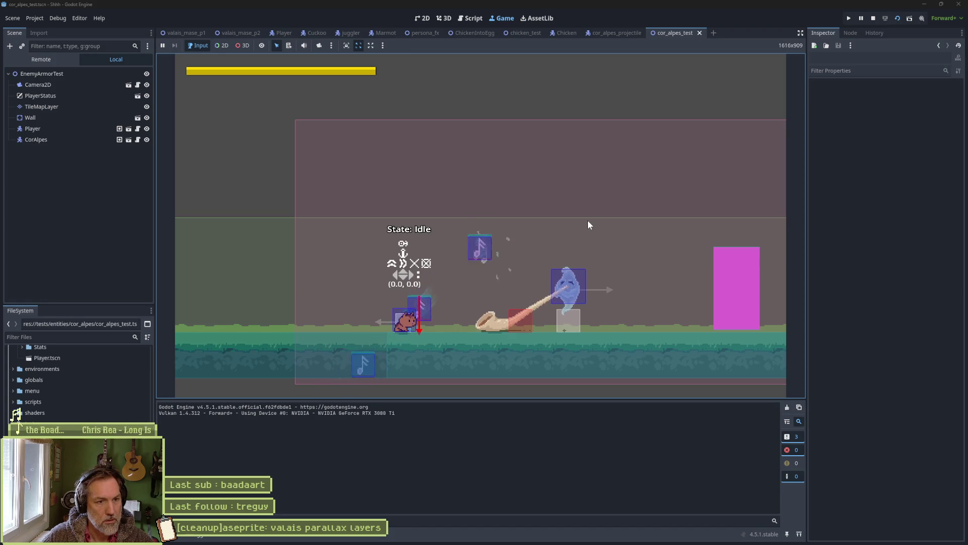
Stop the running game and switch to the cor_alpes_projectile scene tab.
key(F8)
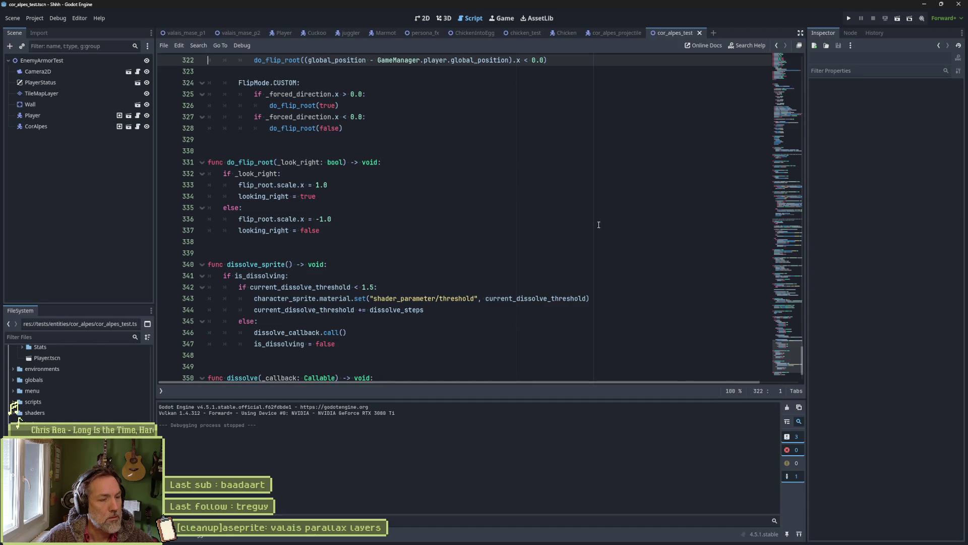
click(629, 35)
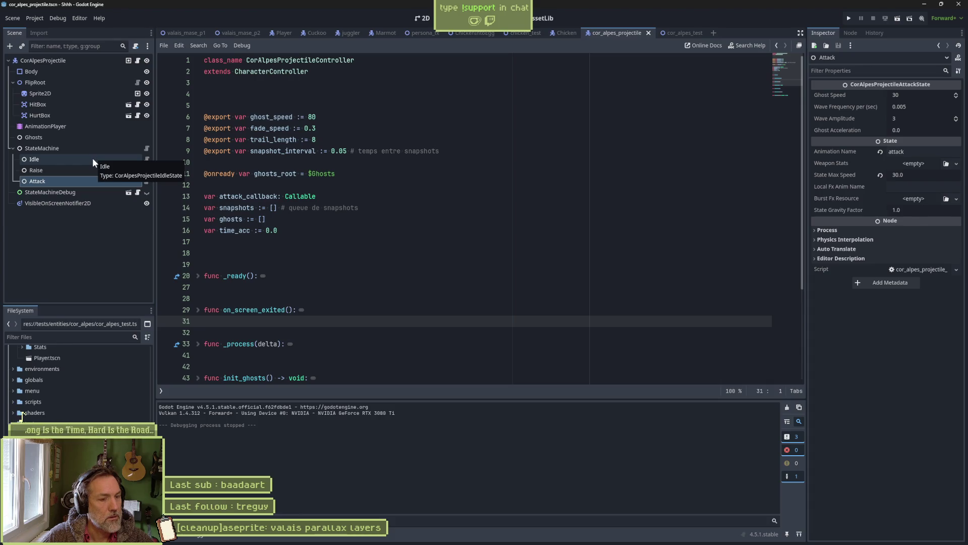
In the 2D view, keep attack as the current animation and confirm StateMachine's Initial State is Attack.
key(ctrl+F1)
click(46, 126)
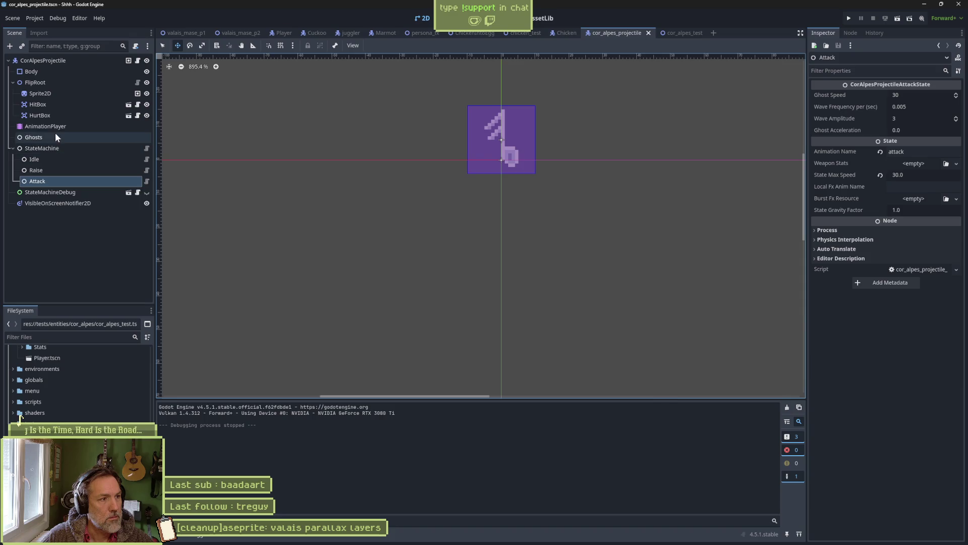
click(400, 408)
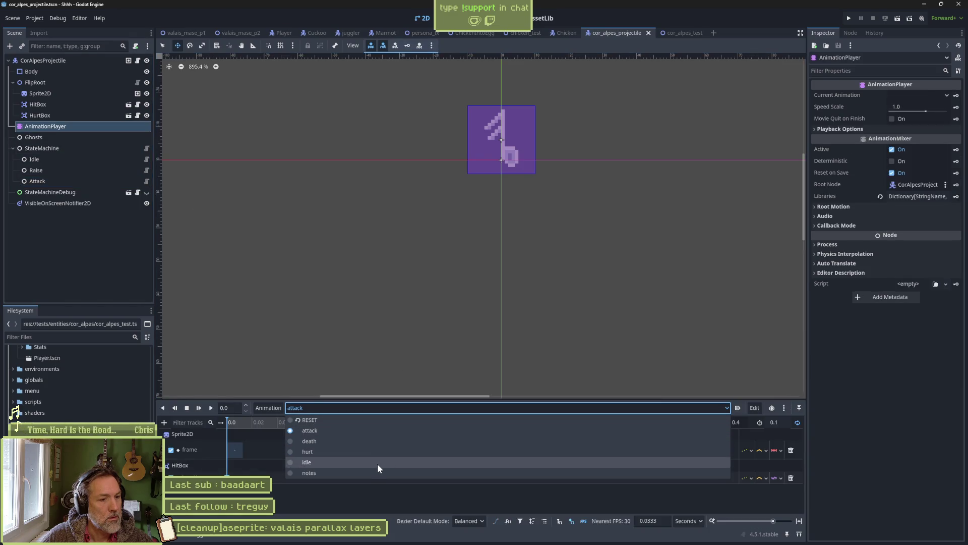
click(76, 244)
click(45, 94)
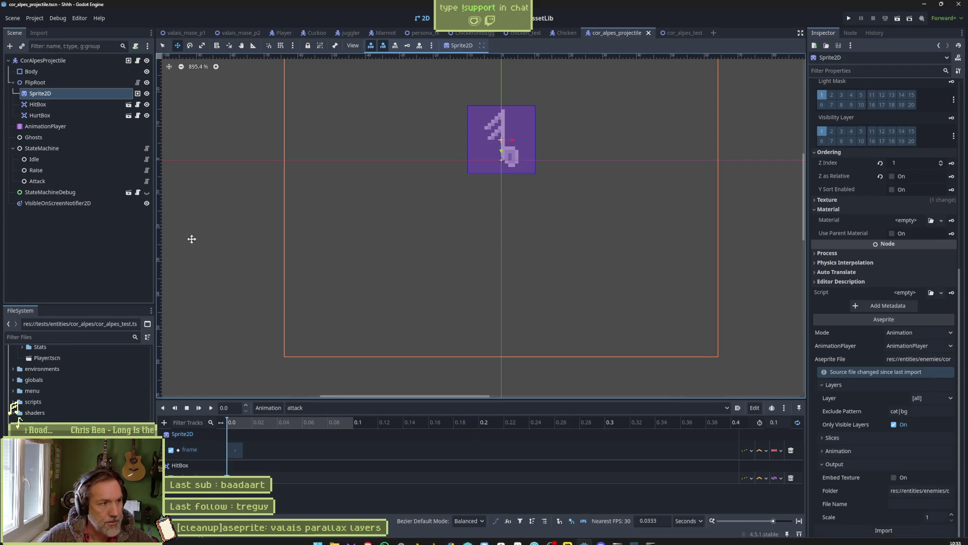
click(59, 177)
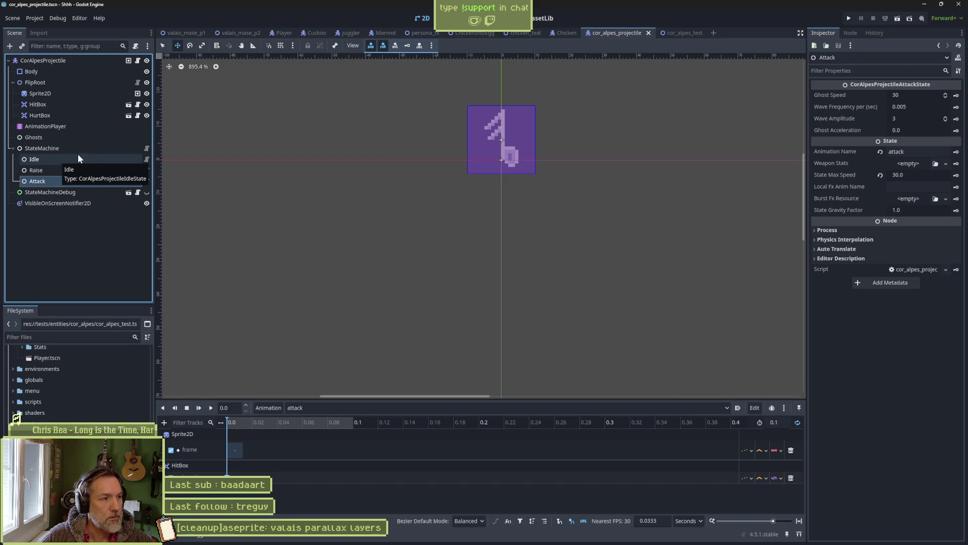
click(114, 149)
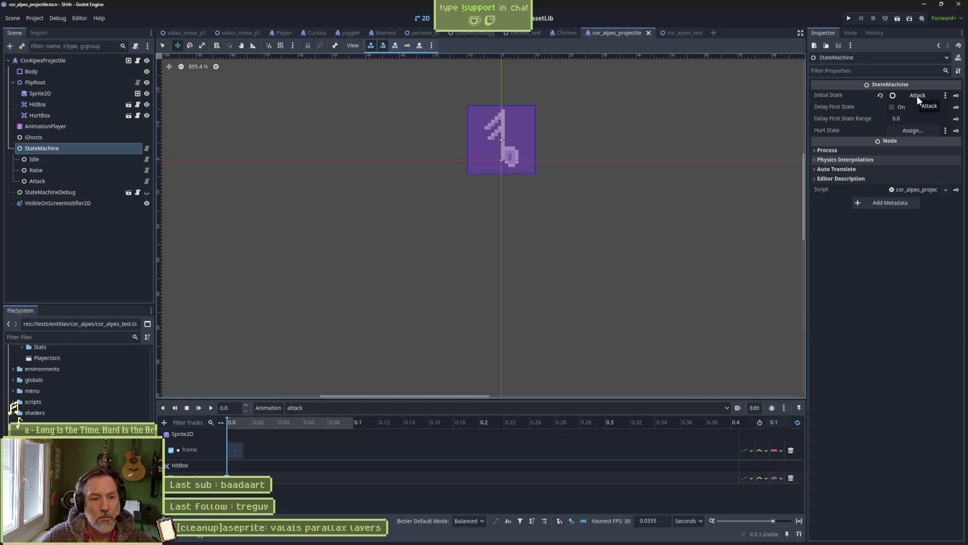
Open the Idle state script and review how hit_box is used in enter_state.
click(147, 159)
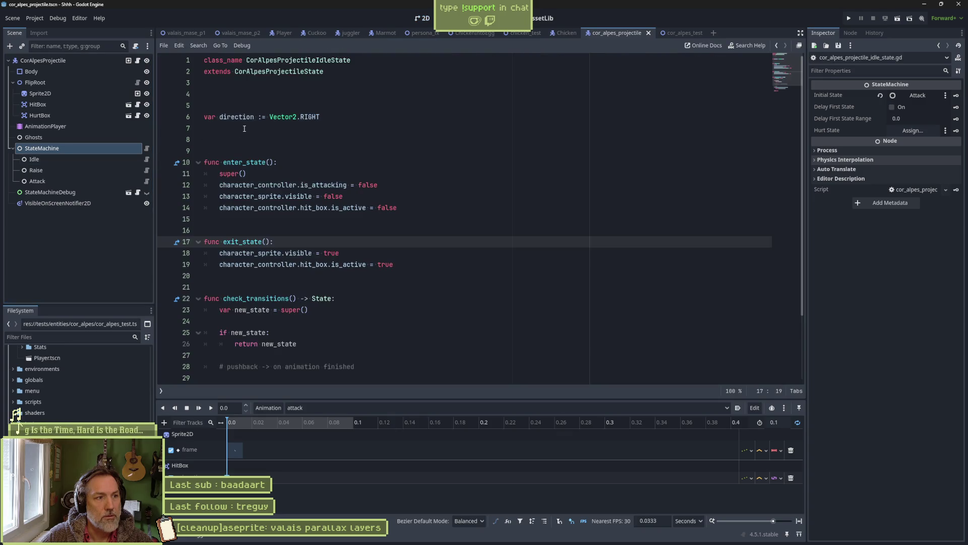
mouse_move(324, 185)
mouse_down()
mouse_move(302, 198)
mouse_move(316, 208)
mouse_up()
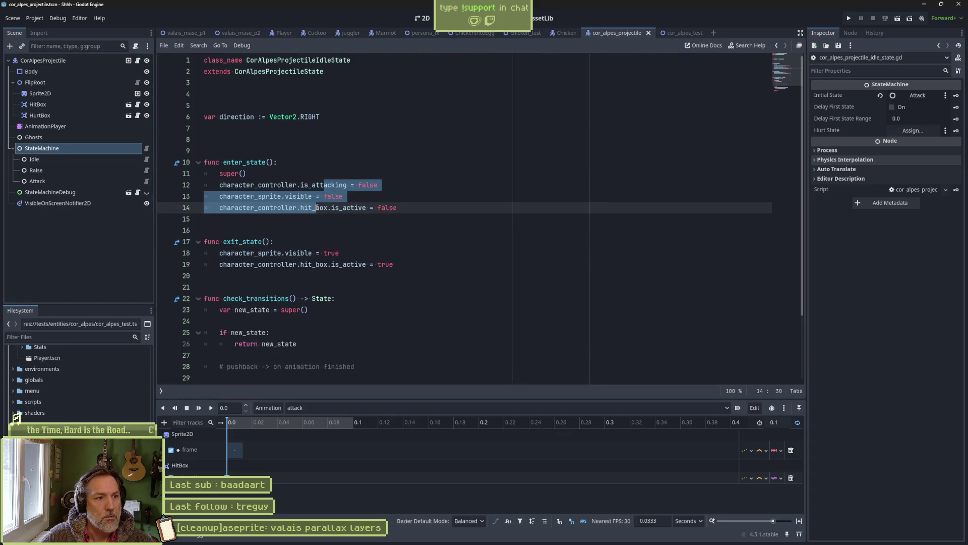
double_click(314, 208)
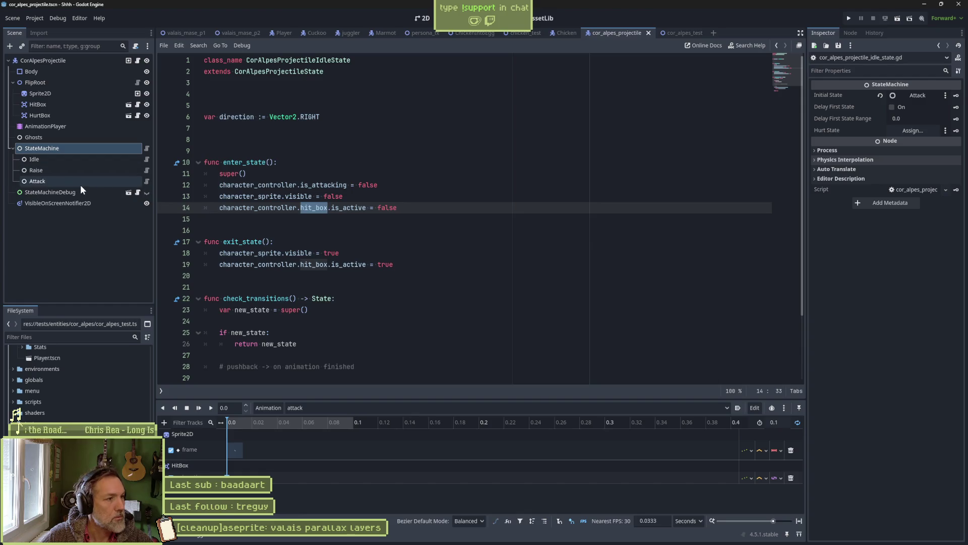
Open the Raise state script and look through the uses of its spin_duration export.
click(147, 170)
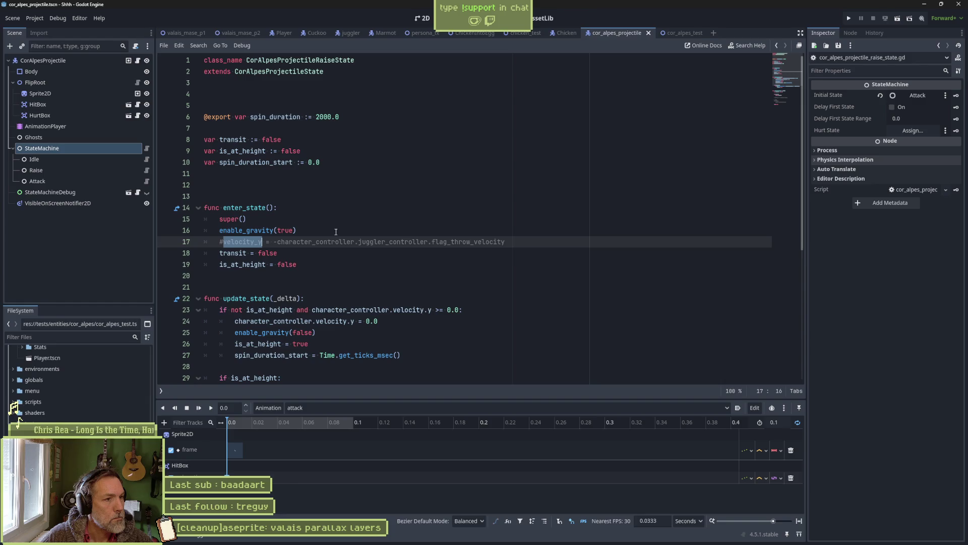
double_click(290, 120)
scroll(416, 183, down, 6)
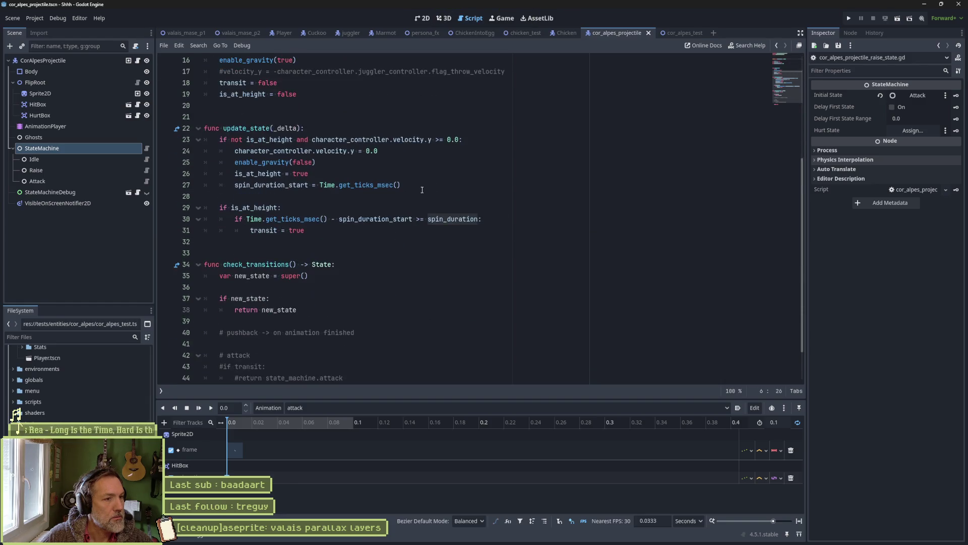
scroll(418, 192, up, 6)
scroll(423, 201, down, 5)
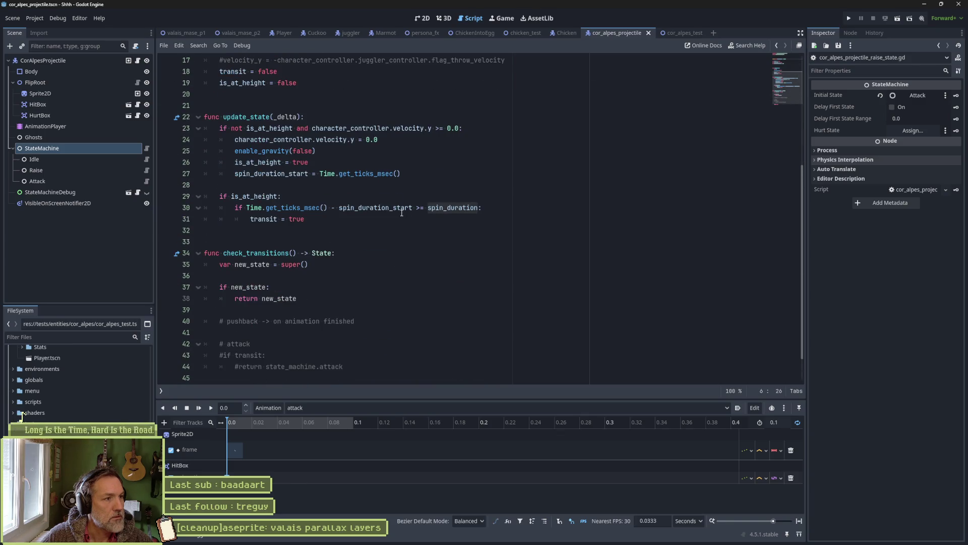
mouse_move(401, 212)
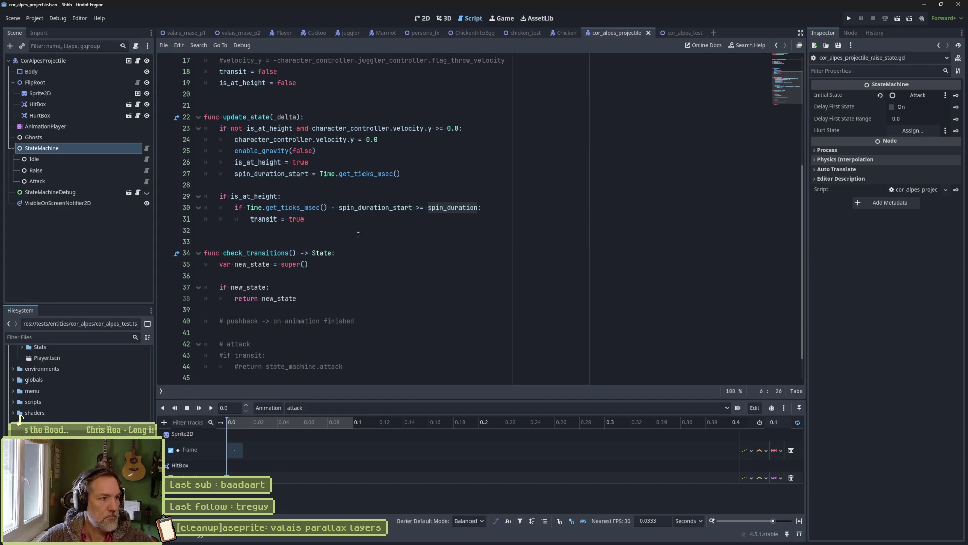
scroll(318, 101, up, 5)
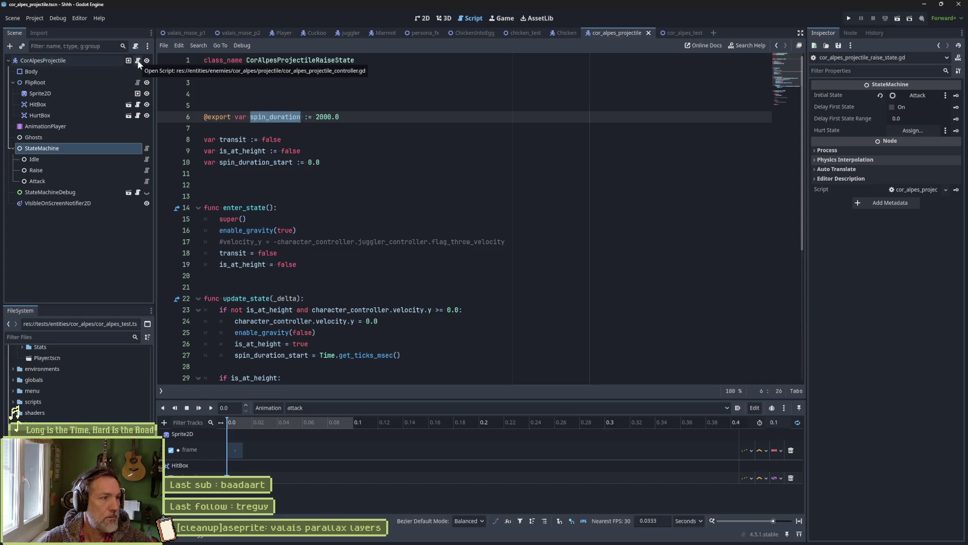
Reopen idle_state.gd and inspect check_transitions, which returns state_machine.raise when character_controller.is_attacking.
click(146, 160)
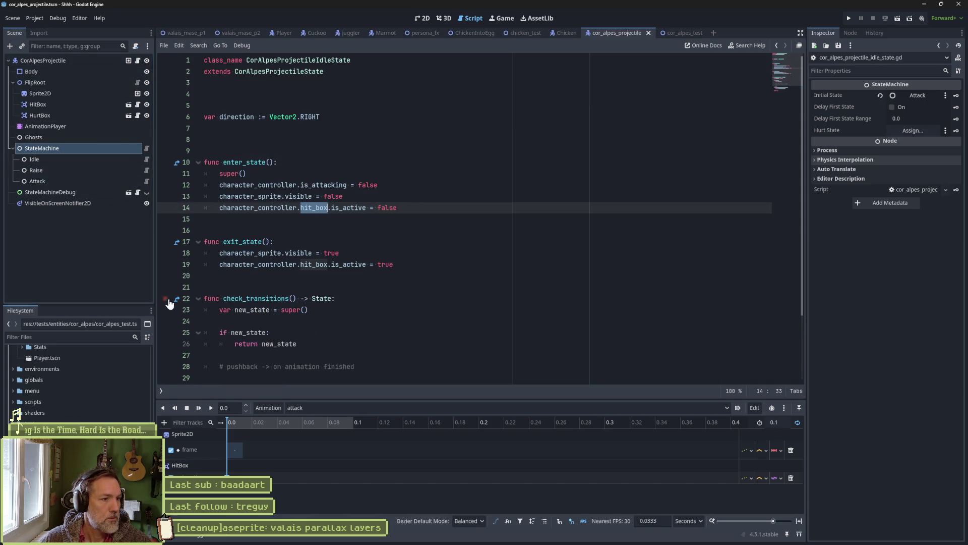
click(162, 390)
click(198, 280)
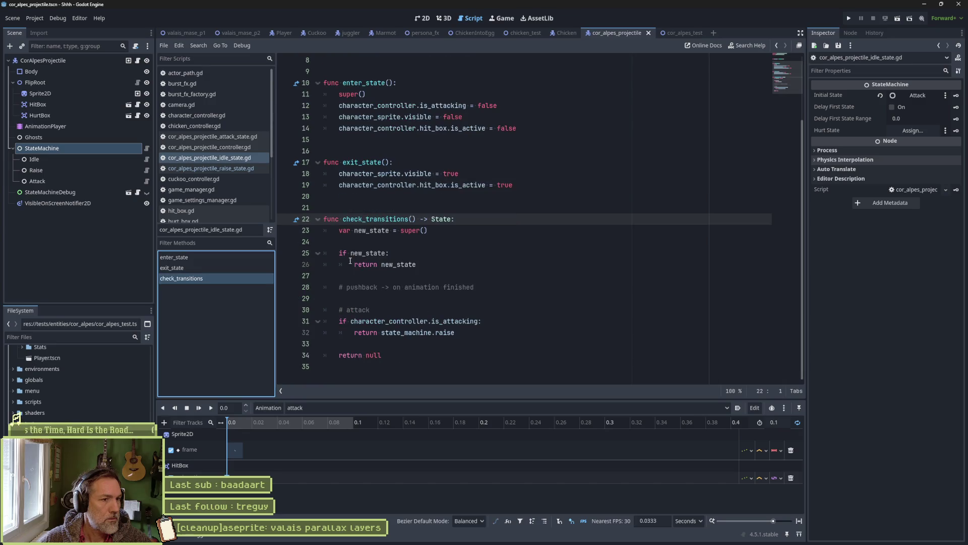
drag(455, 333, 459, 321)
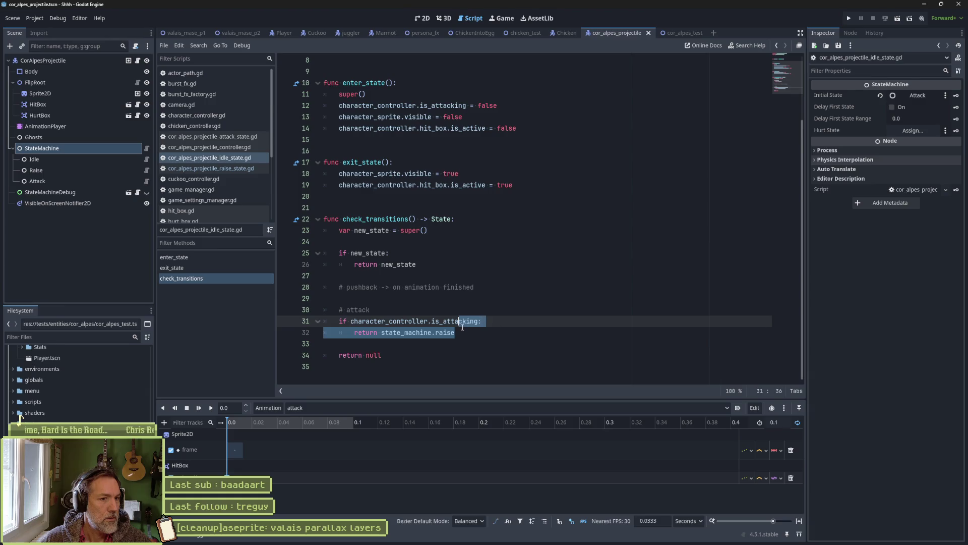
double_click(445, 332)
scroll(497, 234, up, 2)
scroll(494, 231, down, 2)
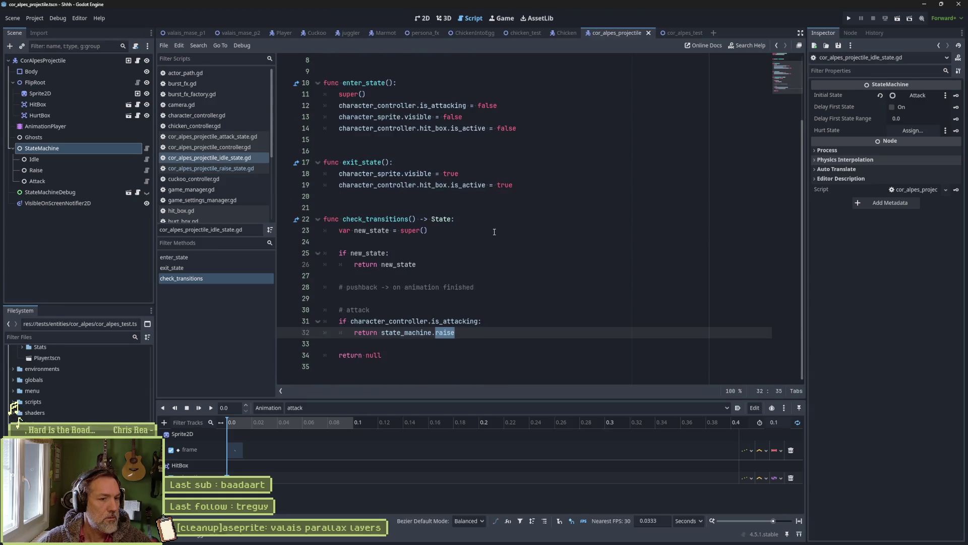
double_click(468, 320)
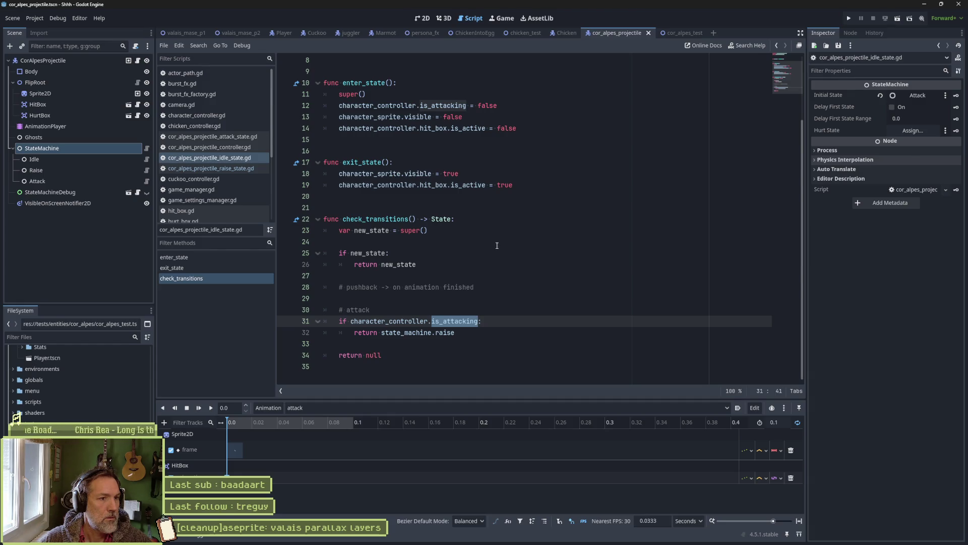
scroll(497, 245, up, 3)
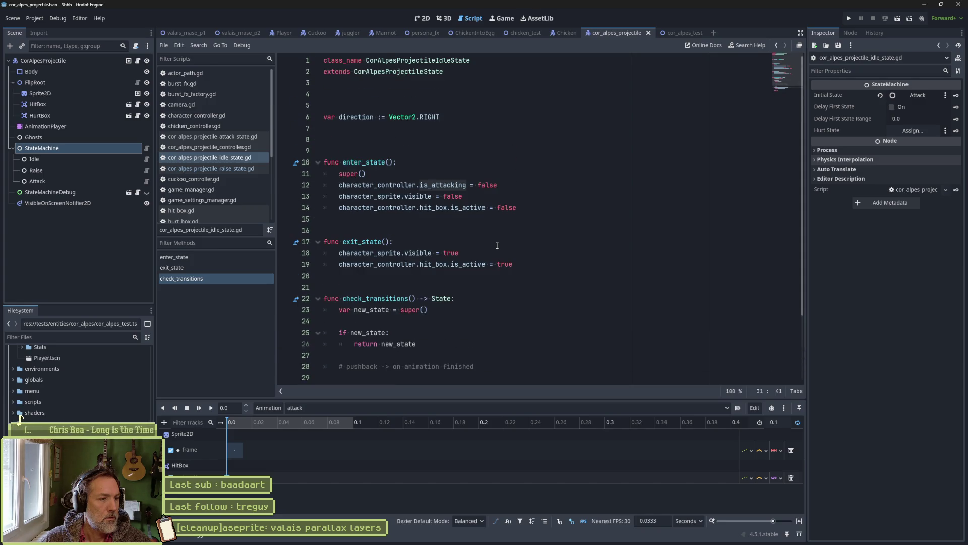
Preview the projectile's 'attack' animation instead of 'idle', then open the Attack state's script.
click(422, 18)
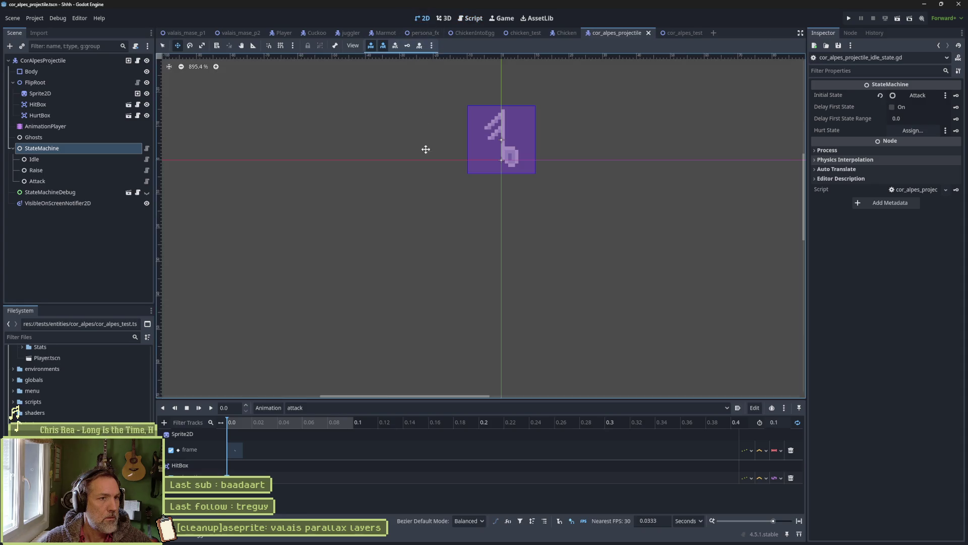
click(389, 407)
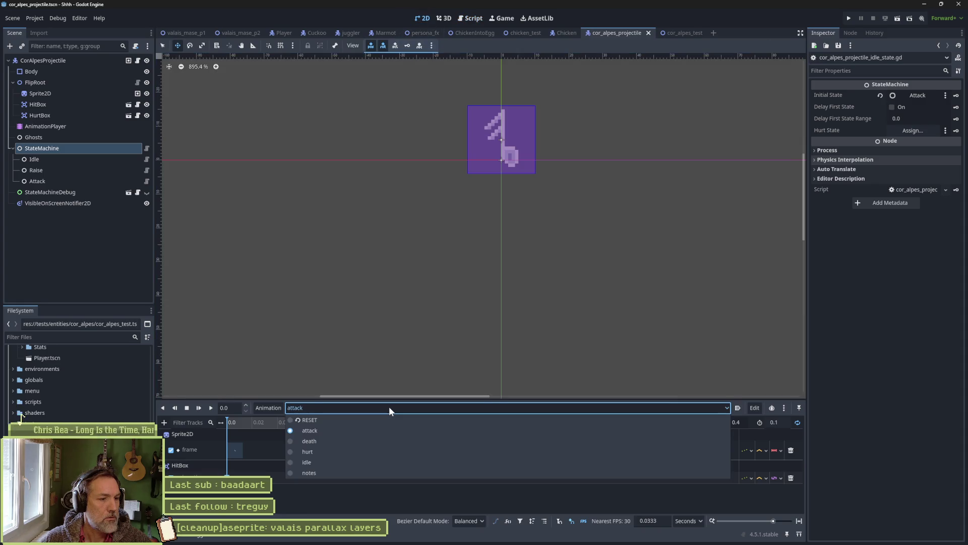
click(364, 464)
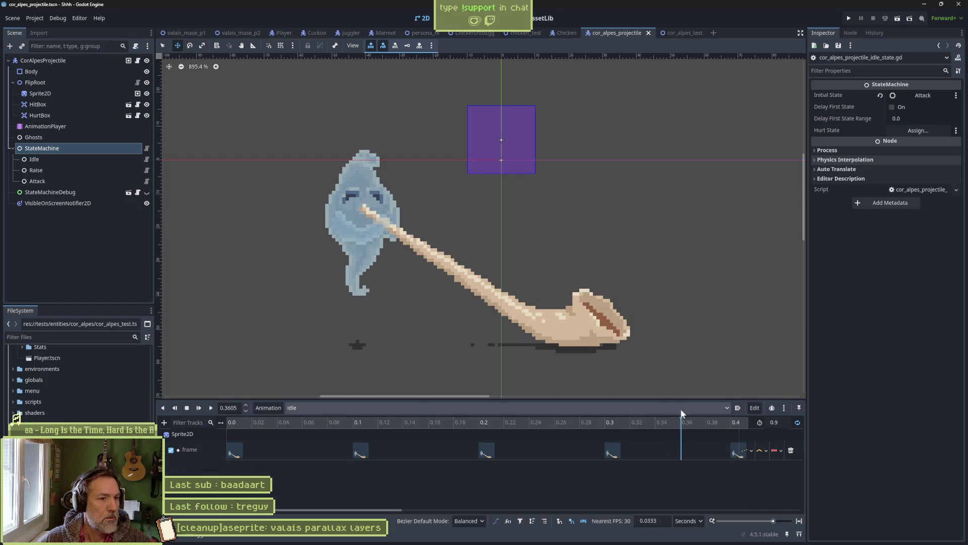
click(352, 409)
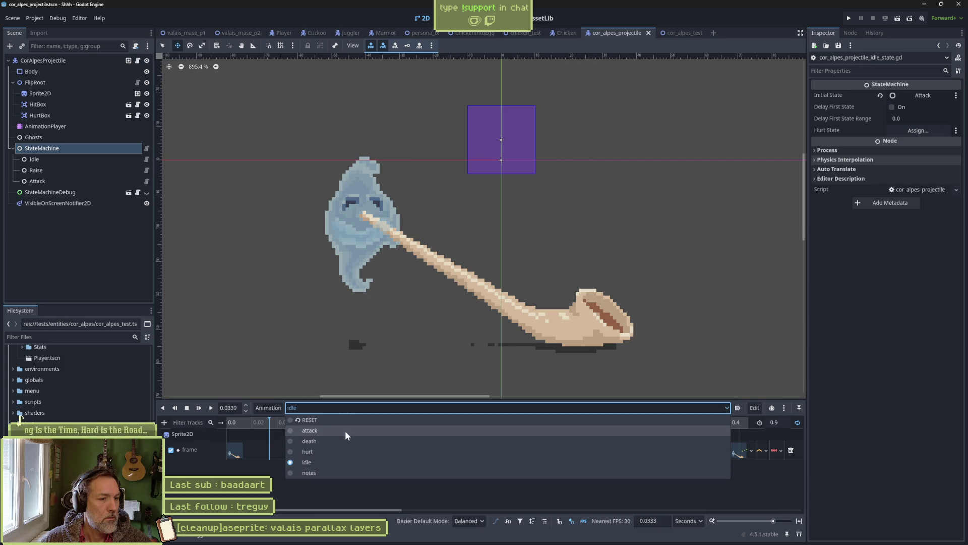
click(345, 432)
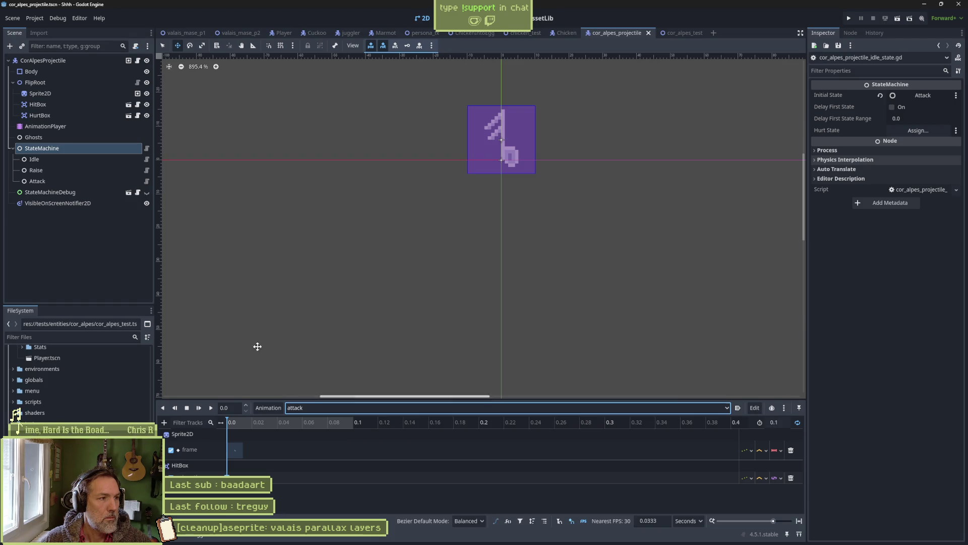
click(146, 181)
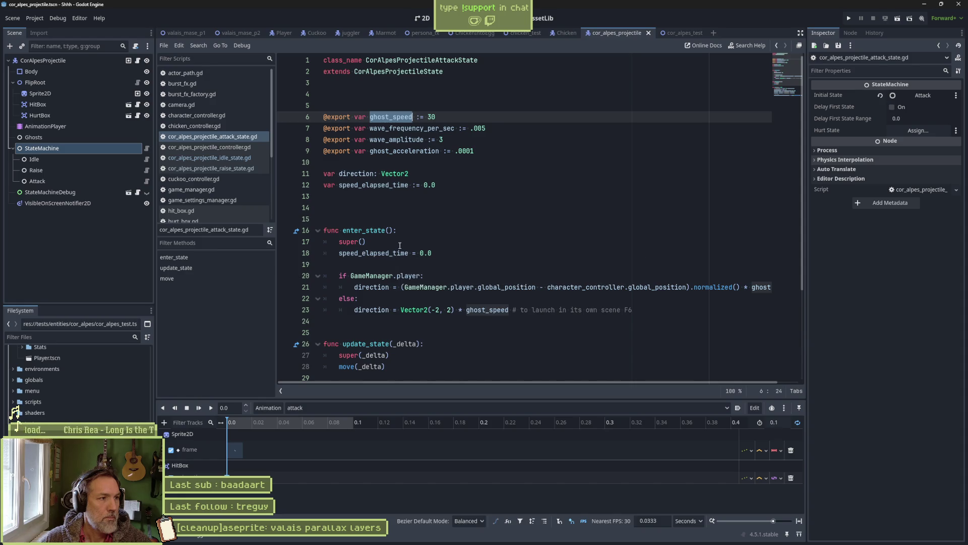
Inspect the Attack, StateMachine, CorAlpesProjectile, Idle and Raise nodes in the Scene tree.
click(95, 180)
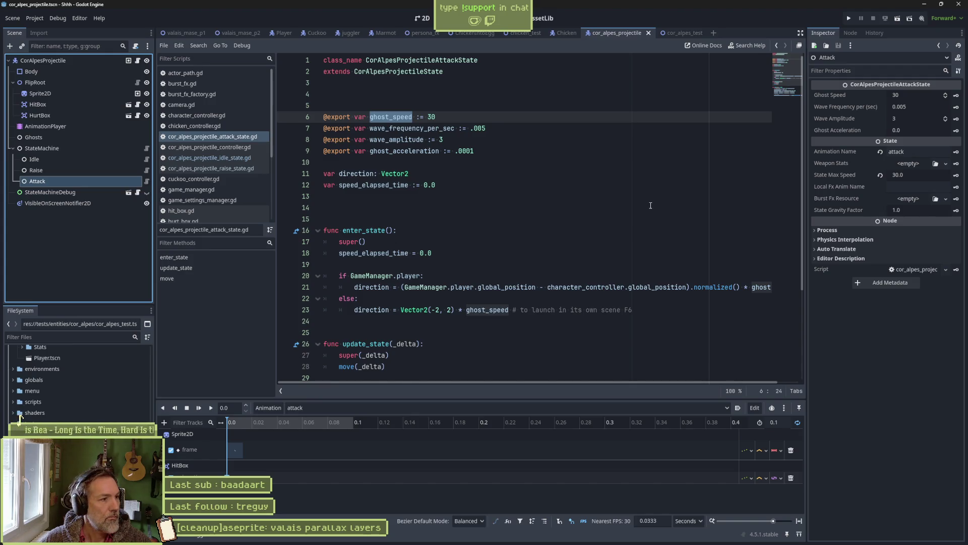
click(85, 152)
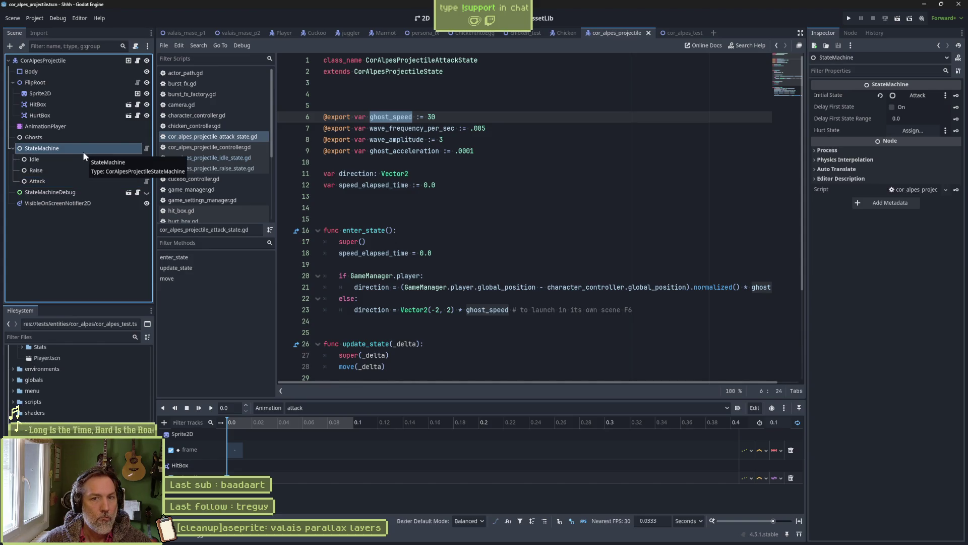
click(82, 65)
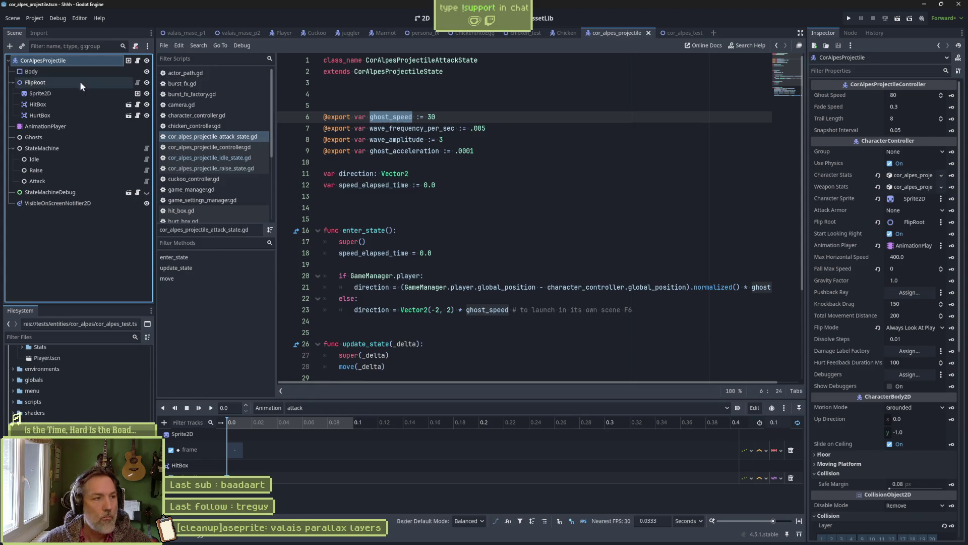
click(64, 159)
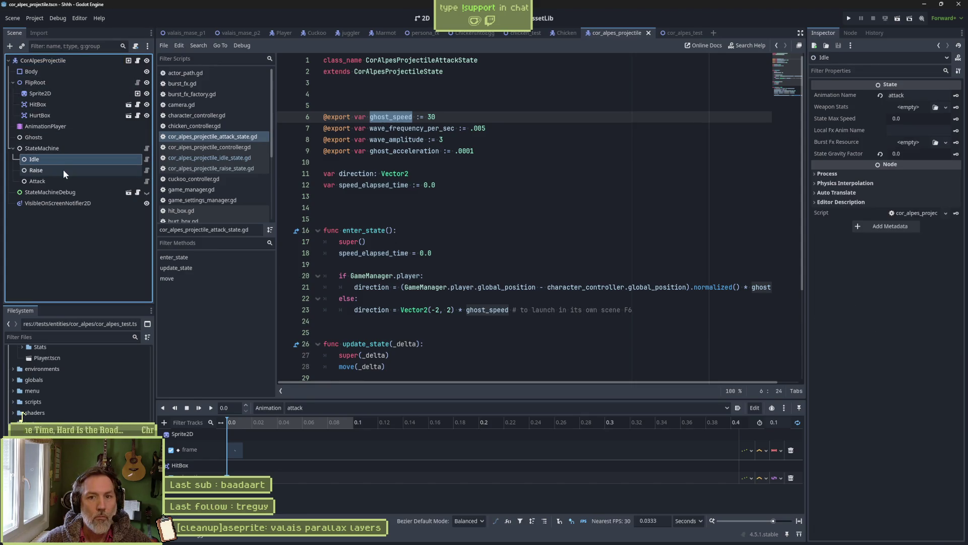
click(63, 170)
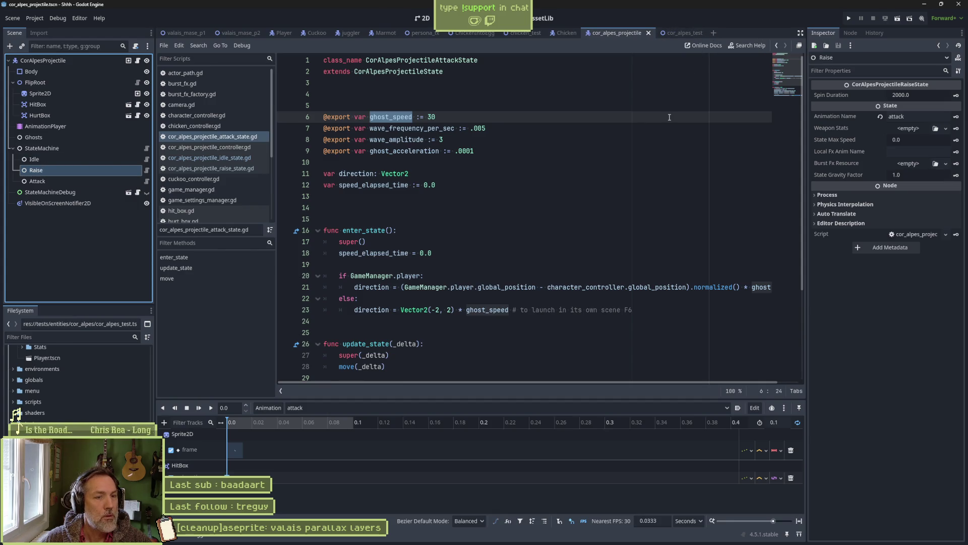
Quick Open 'juggler' and open juggler.tscn.
key(alt+shift+o)
text(juggler)
key(Down)
key(Return)
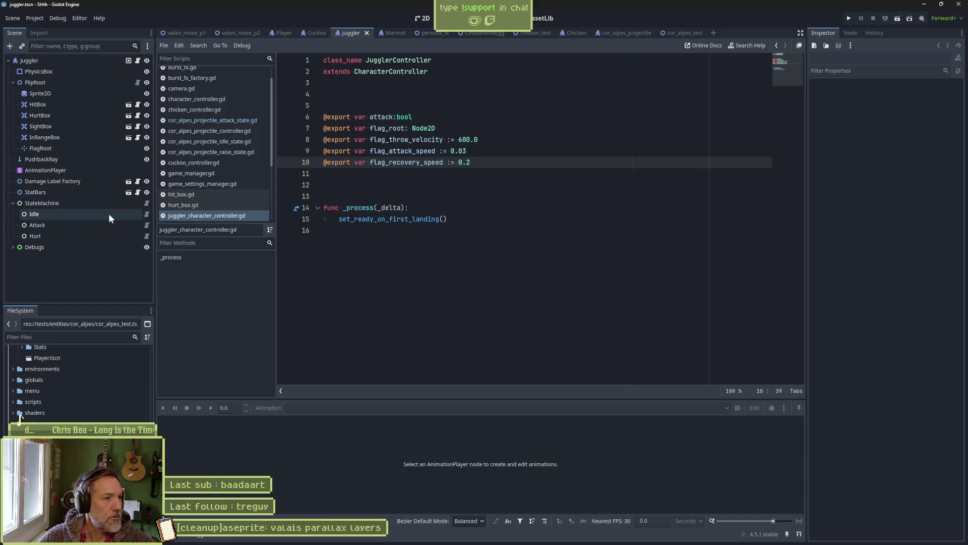
click(71, 227)
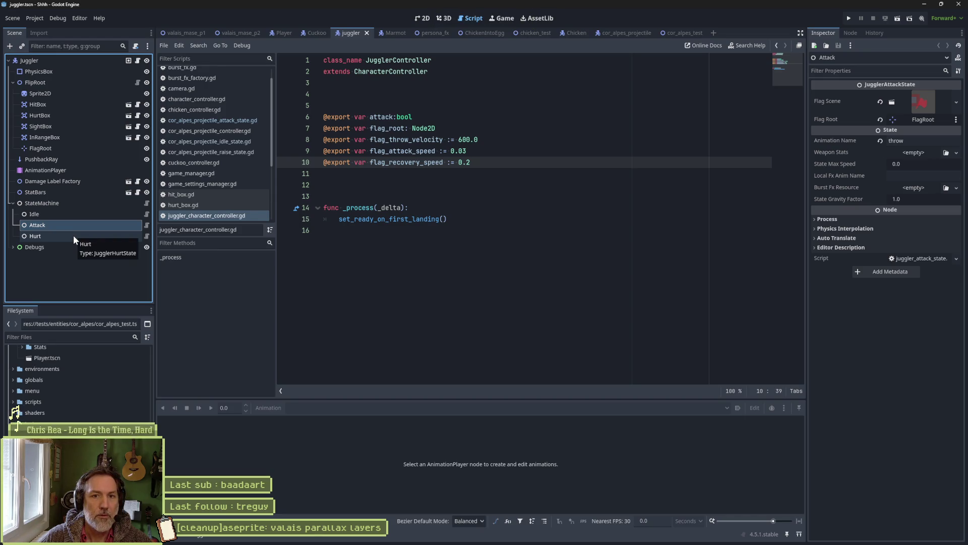
click(74, 235)
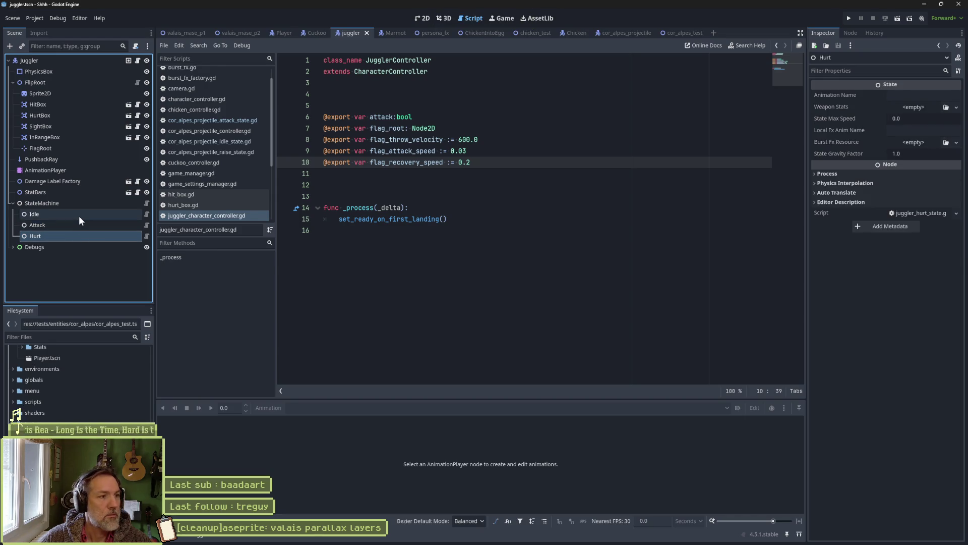
click(79, 216)
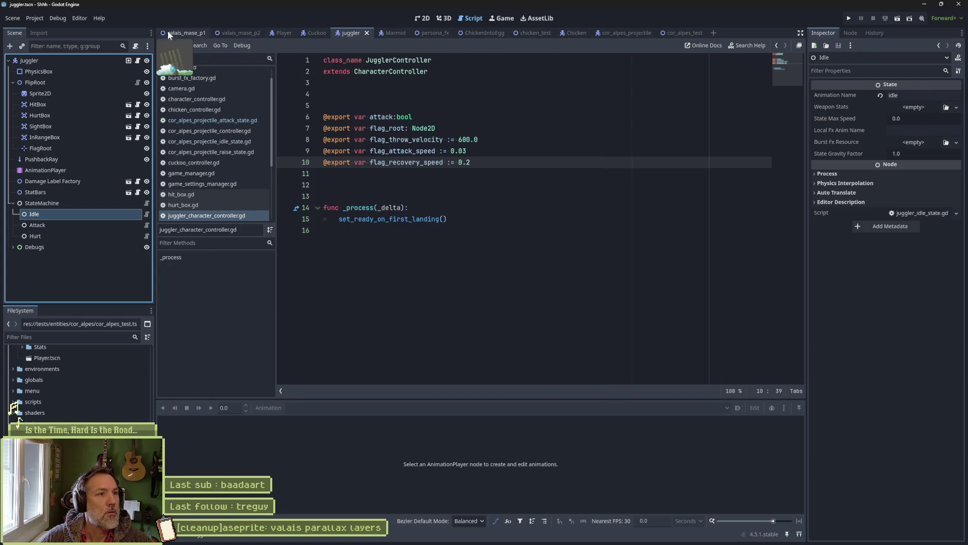
click(513, 180)
click(612, 33)
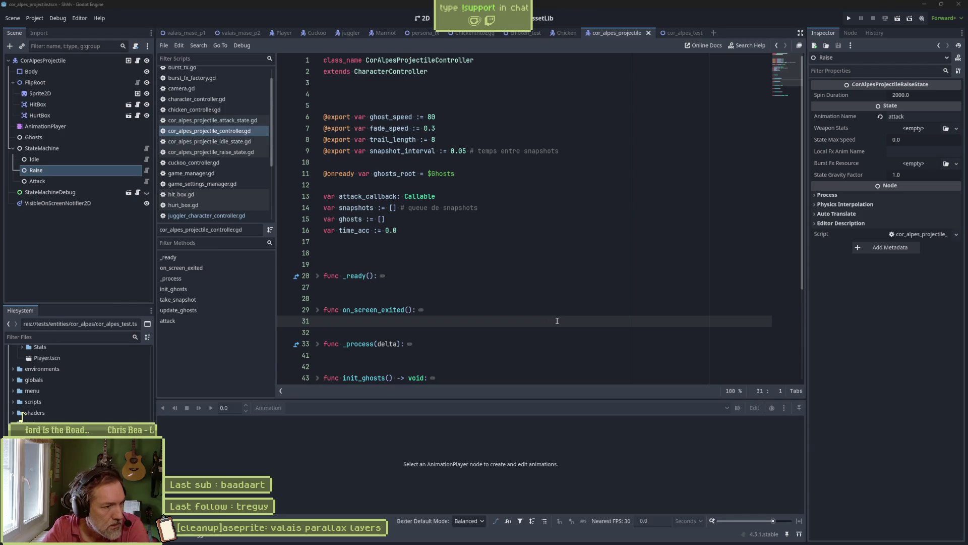
Scroll the file list down to the expanded tests folder with chicken_test.tscn.
scroll(21, 418, down, 3)
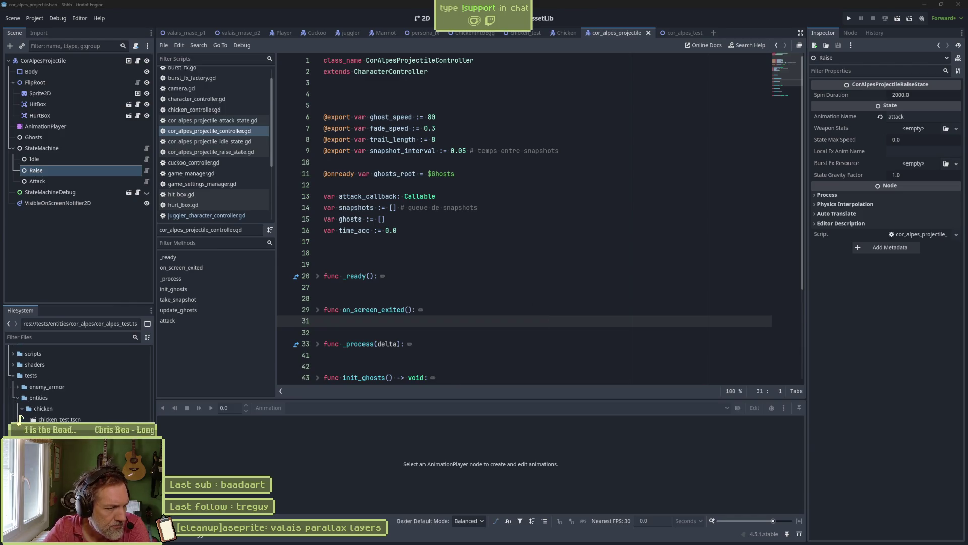
Browse the file tree past the tools and tests folders, then collapse tests.
scroll(20, 418, down, 1)
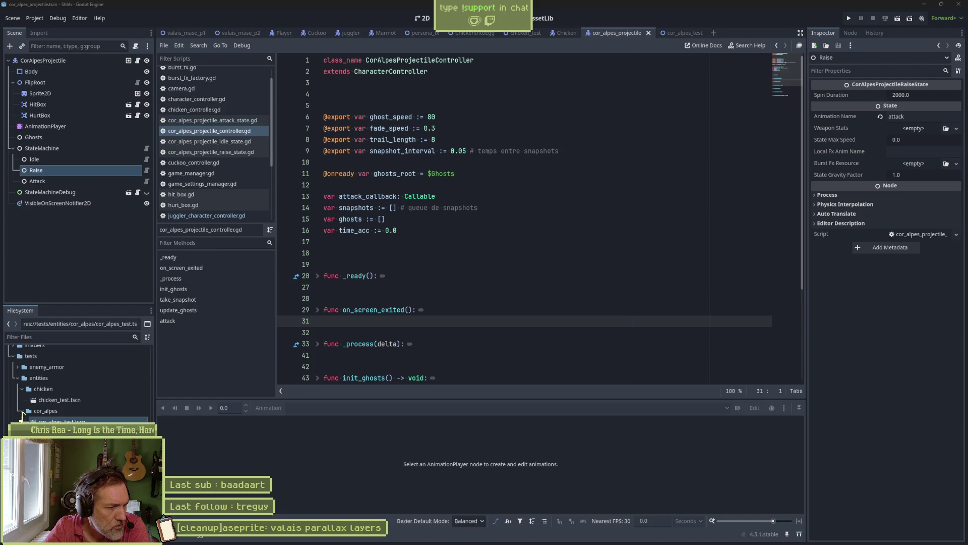
right_click(22, 414)
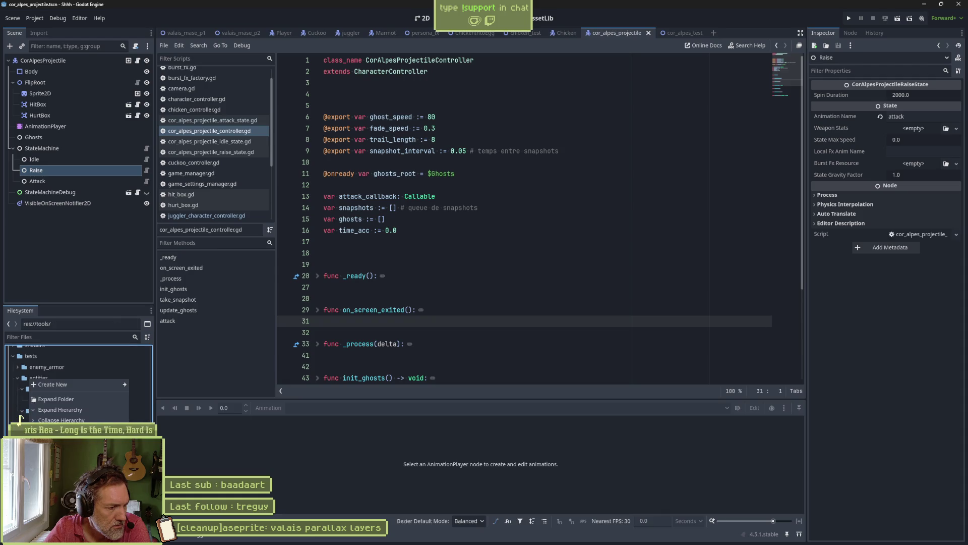
key(Escape)
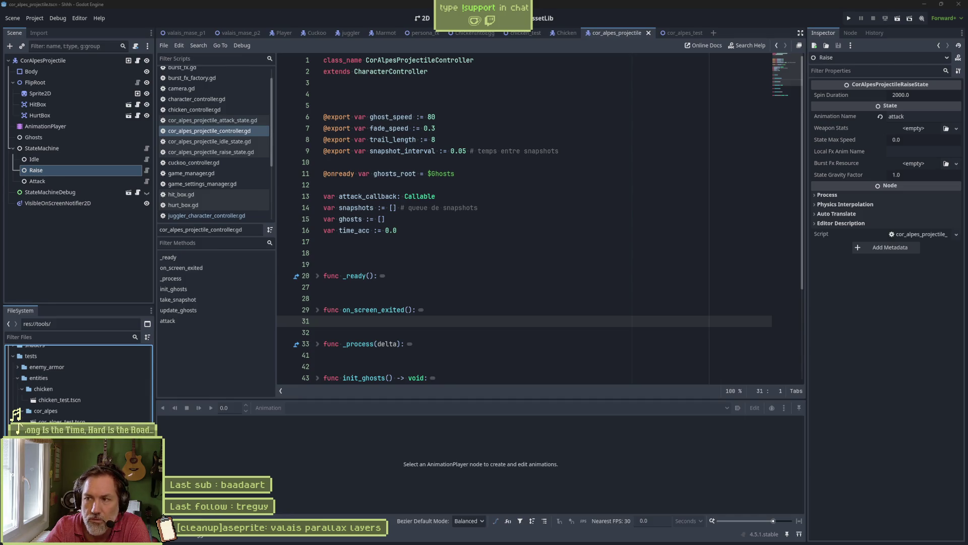
key(Up)
key(Down)
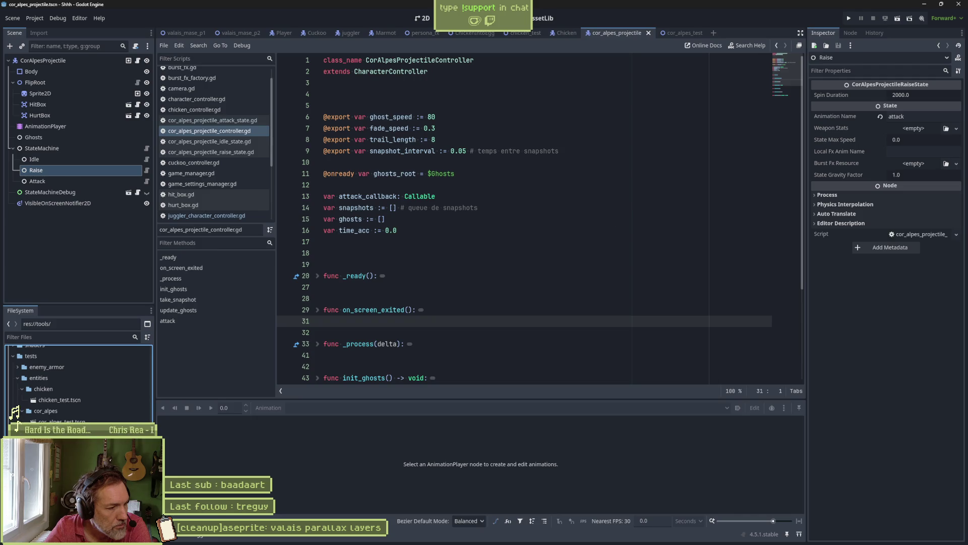
key(Return)
scroll(75, 383, up, 1)
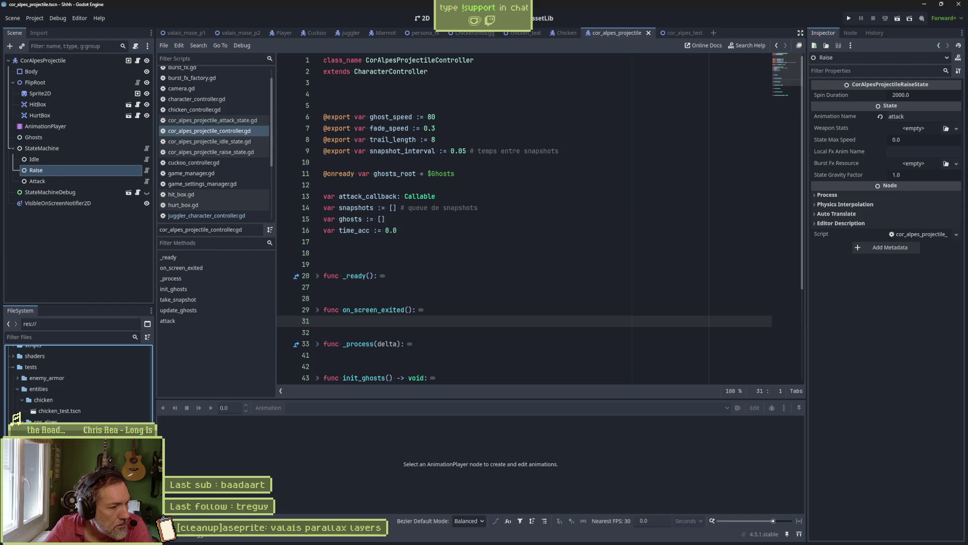
scroll(20, 414, down, 4)
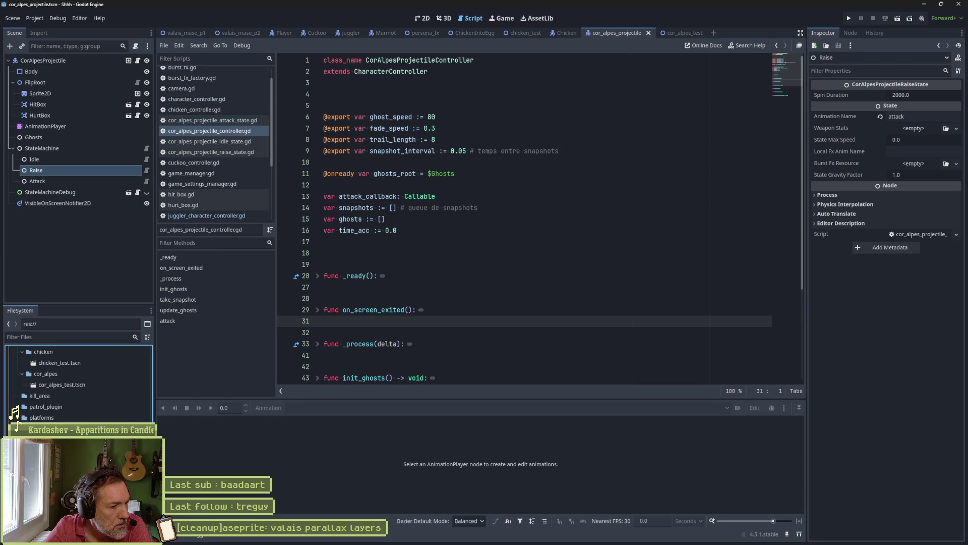
scroll(21, 417, down, 6)
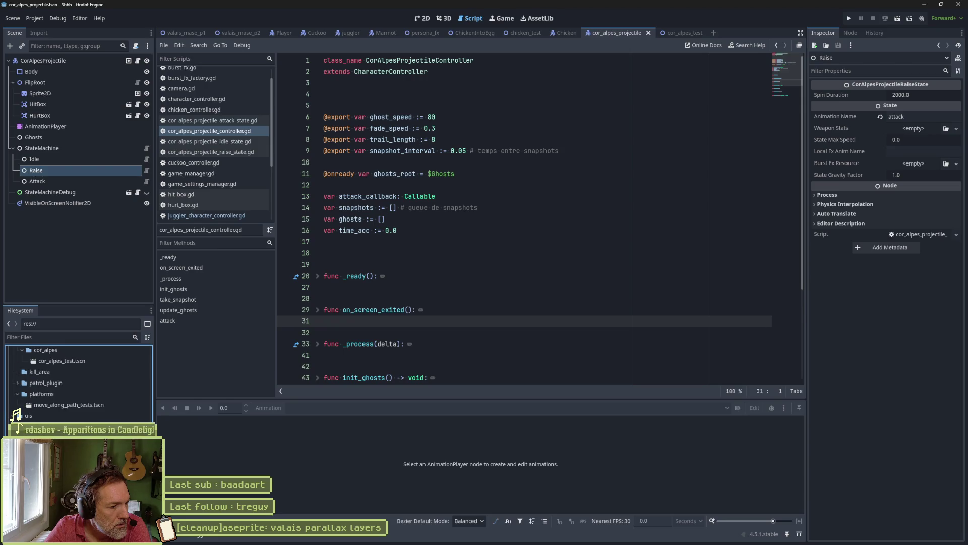
scroll(22, 414, down, 2)
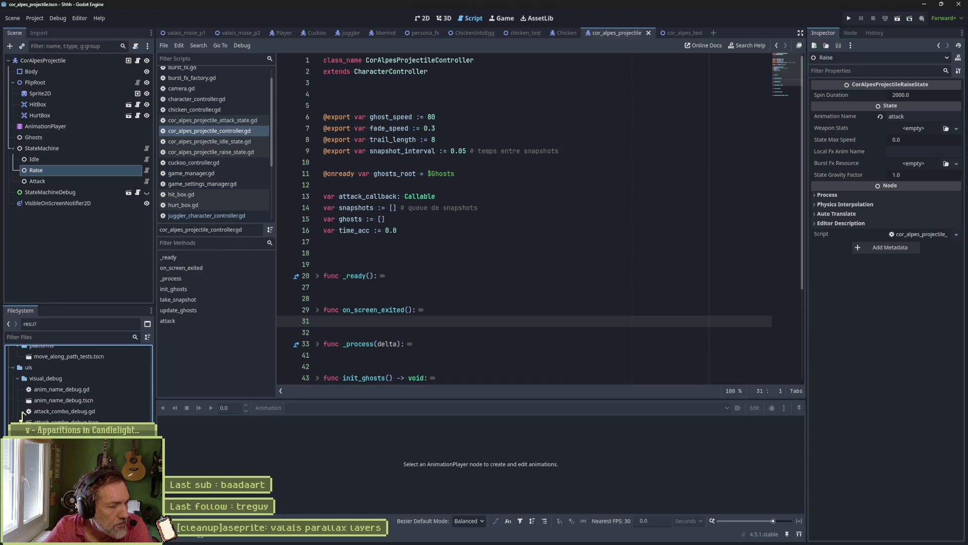
scroll(21, 416, down, 4)
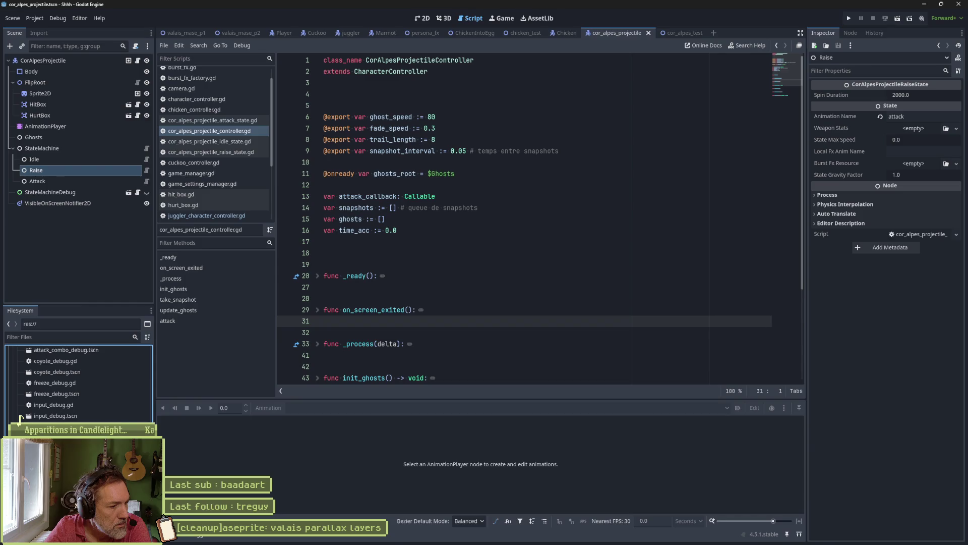
scroll(19, 416, down, 2)
scroll(18, 419, down, 5)
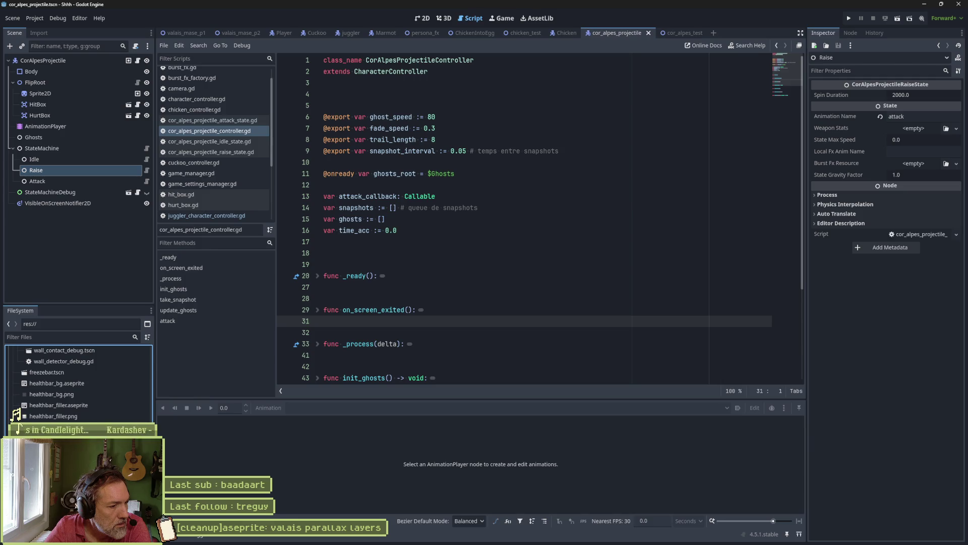
scroll(6, 379, down, 5)
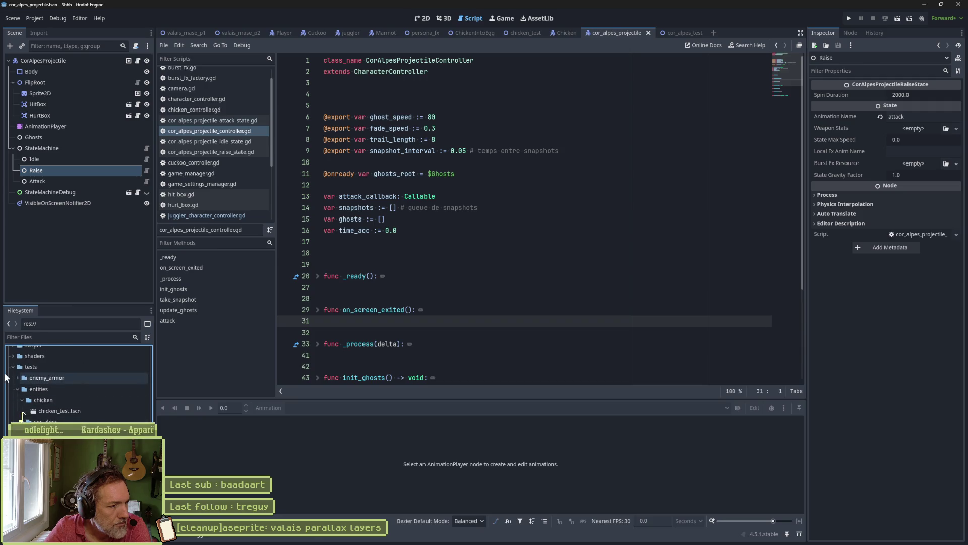
click(12, 367)
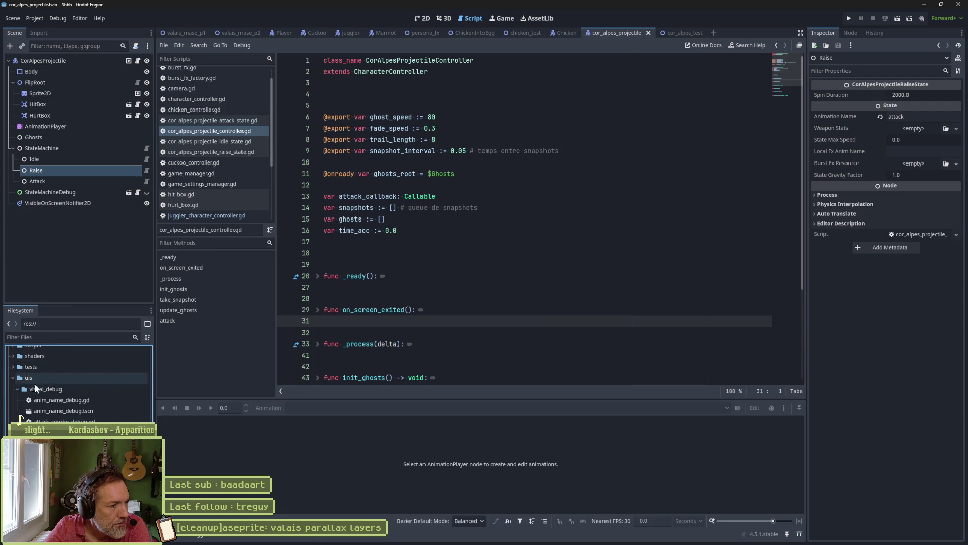
Move the debug_sprites folder into uis/visual_debug.
scroll(20, 413, up, 3)
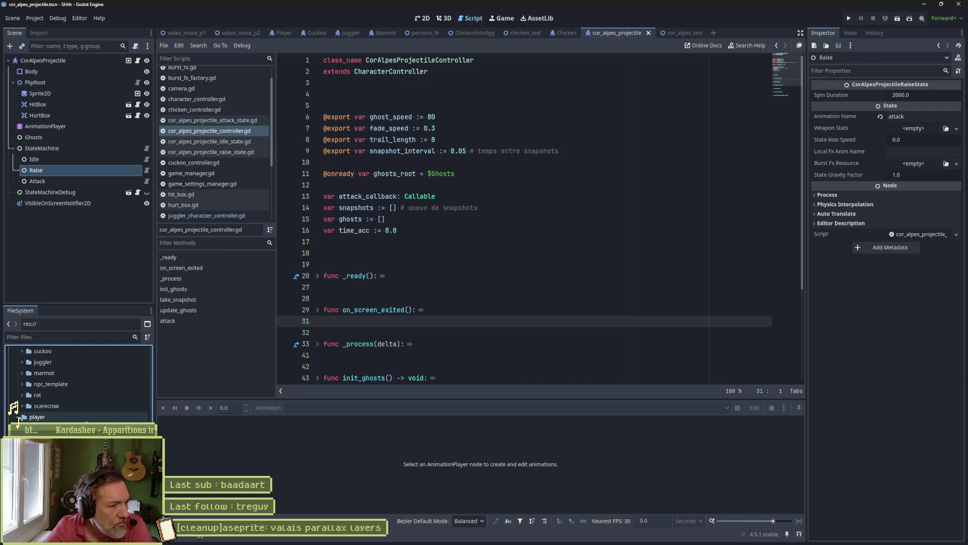
scroll(18, 423, up, 3)
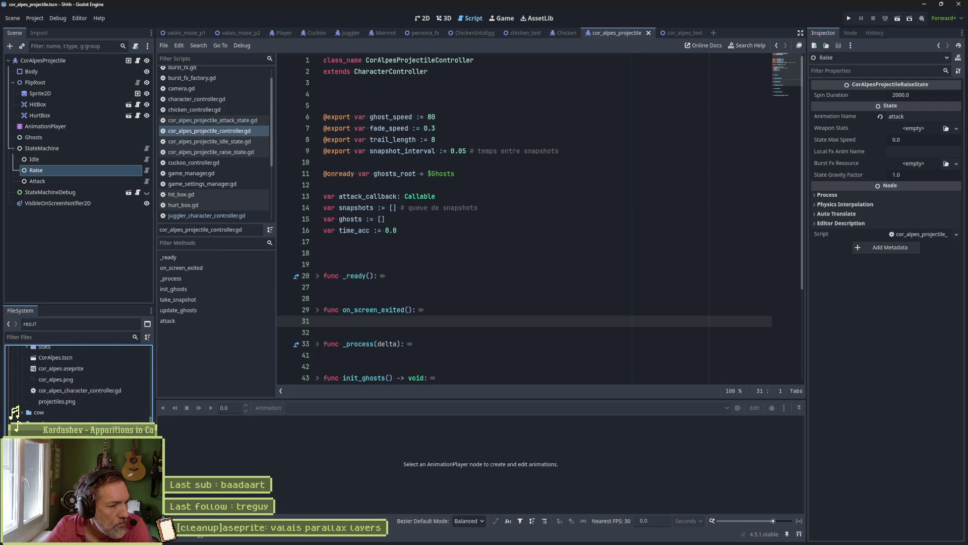
scroll(46, 403, up, 5)
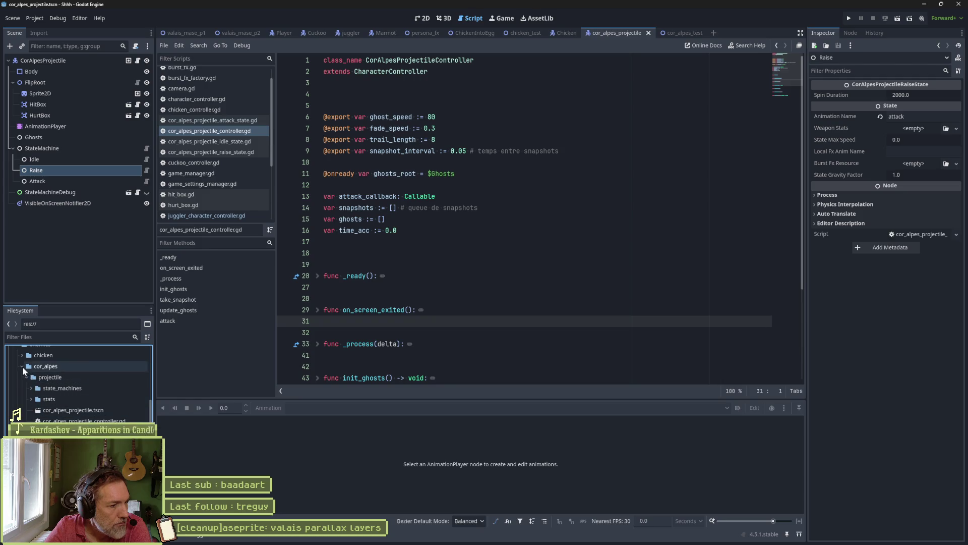
scroll(88, 388, up, 5)
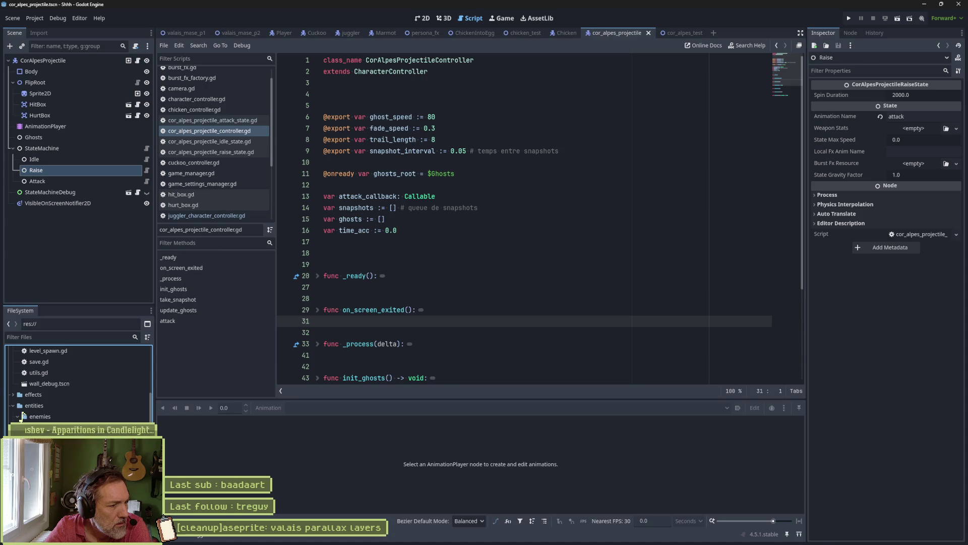
scroll(43, 405, up, 2)
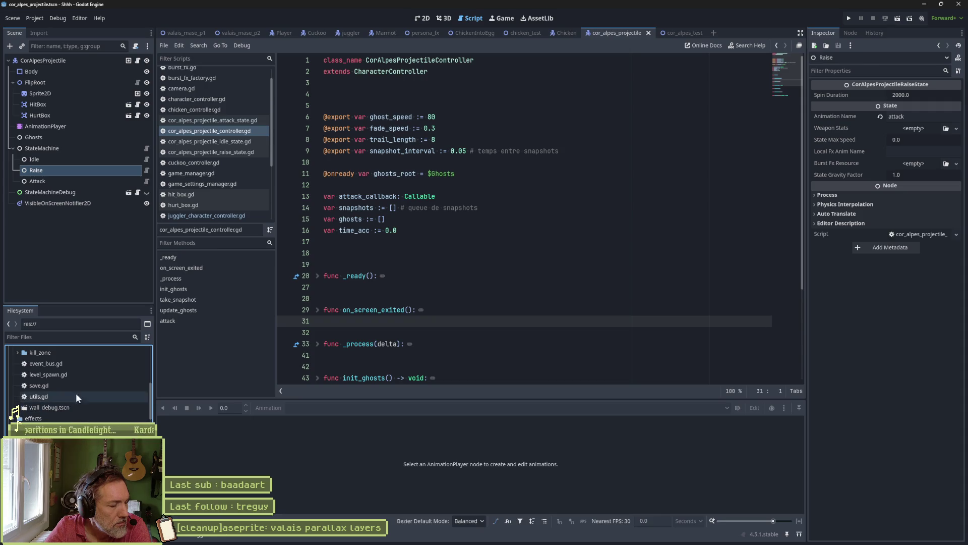
scroll(90, 386, up, 10)
scroll(90, 386, up, 1)
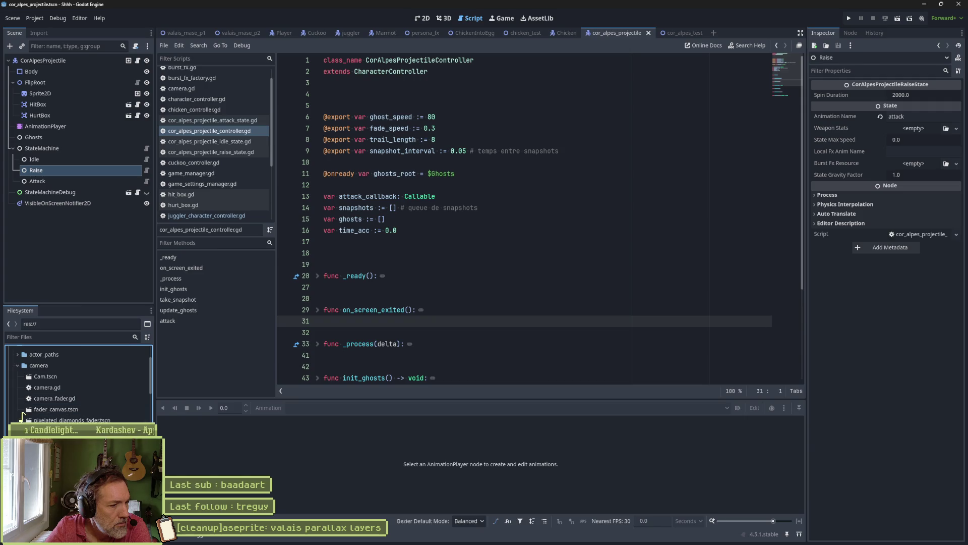
scroll(21, 418, down, 2)
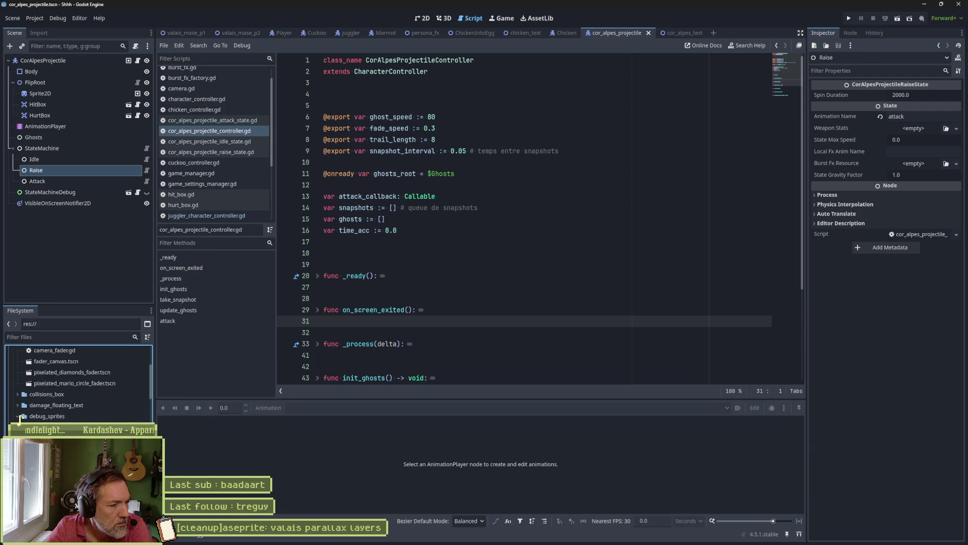
click(20, 417)
scroll(19, 420, down, 10)
scroll(20, 418, down, 10)
drag(19, 418, 50, 371)
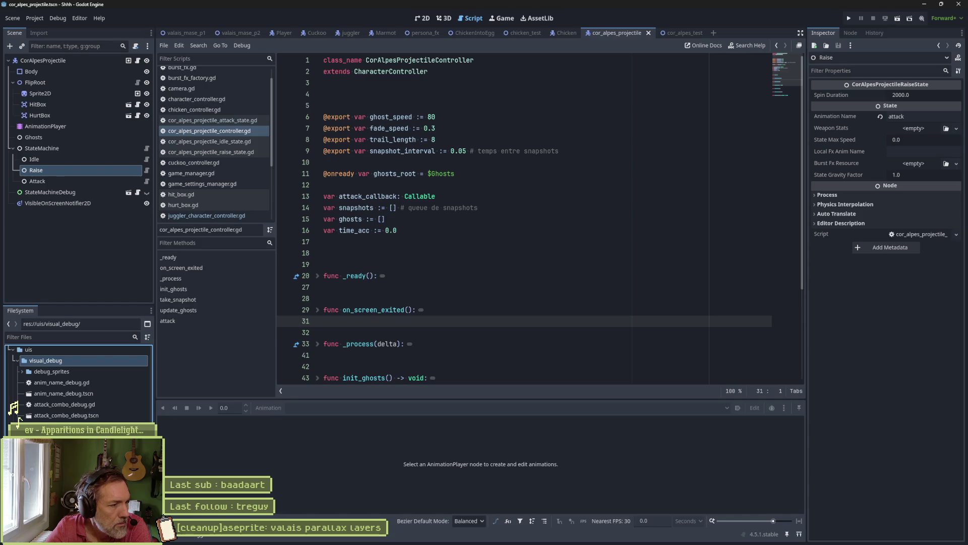
Collapse the visual_debug and uis folders and bring up a folder's context menu.
scroll(72, 413, up, 2)
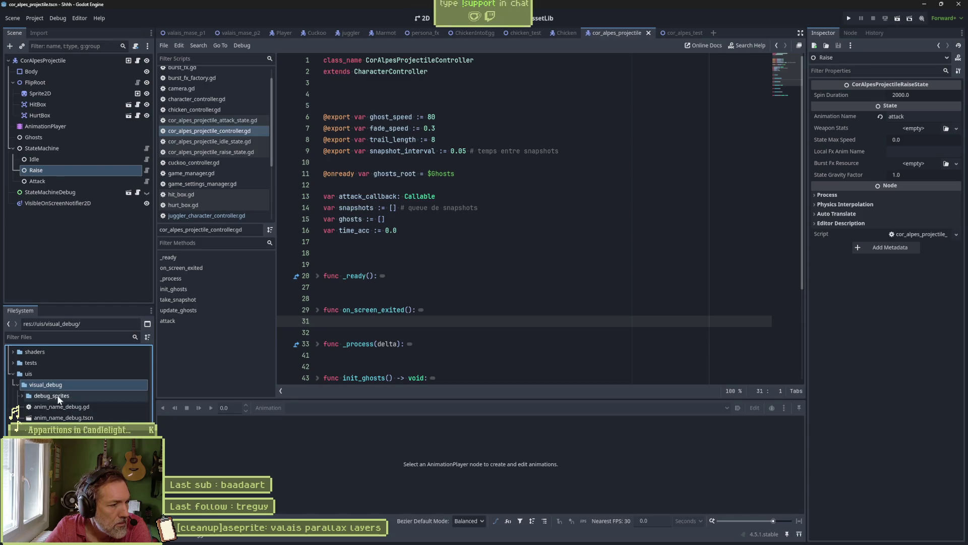
click(16, 385)
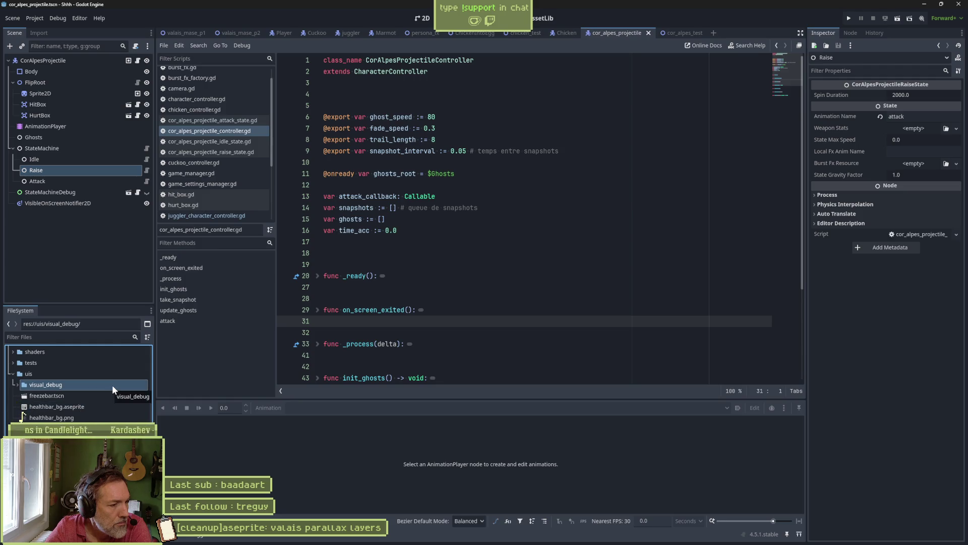
click(13, 374)
right_click(32, 380)
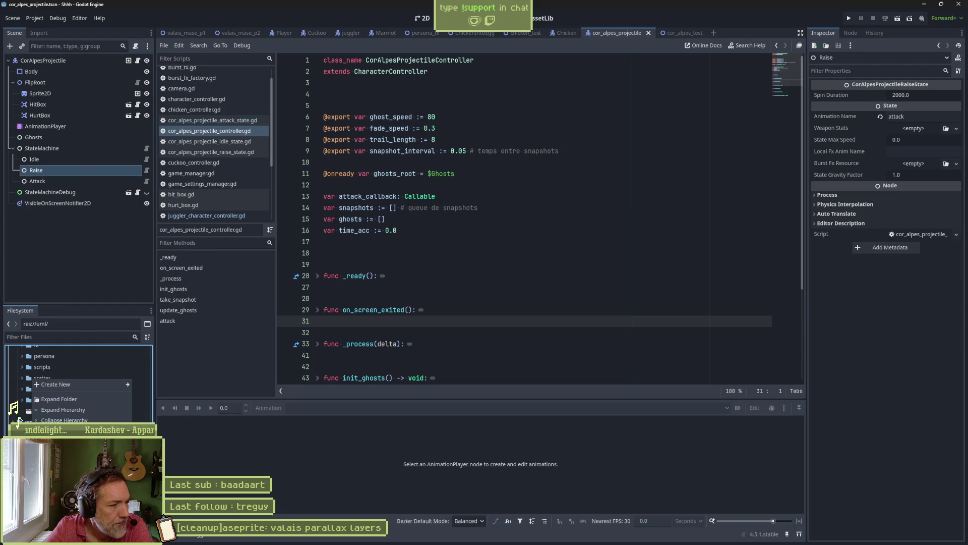
Expand the tests folder and show patrol_navigation_test.tscn in the 2D editor.
key(Escape)
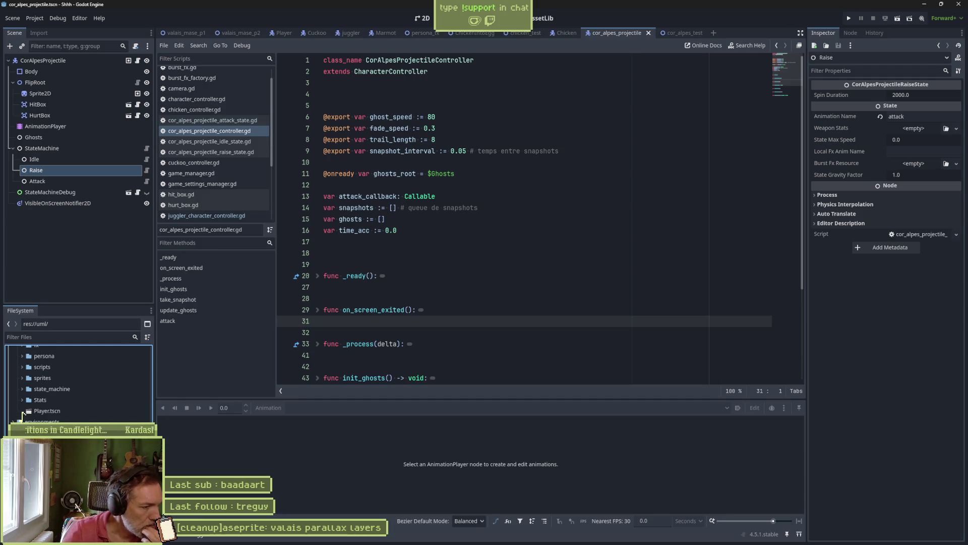
click(19, 418)
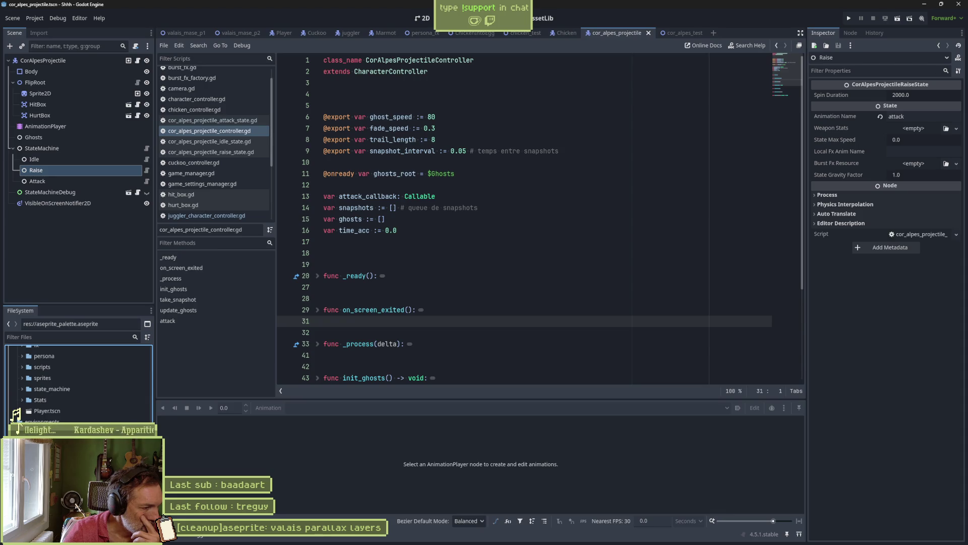
scroll(79, 383, down, 5)
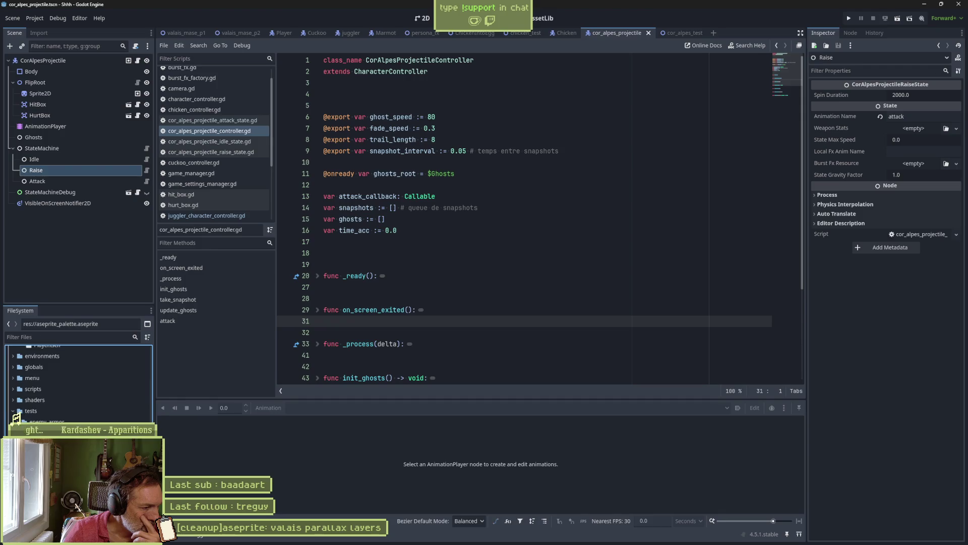
scroll(78, 383, up, 1)
scroll(20, 418, down, 1)
click(15, 411)
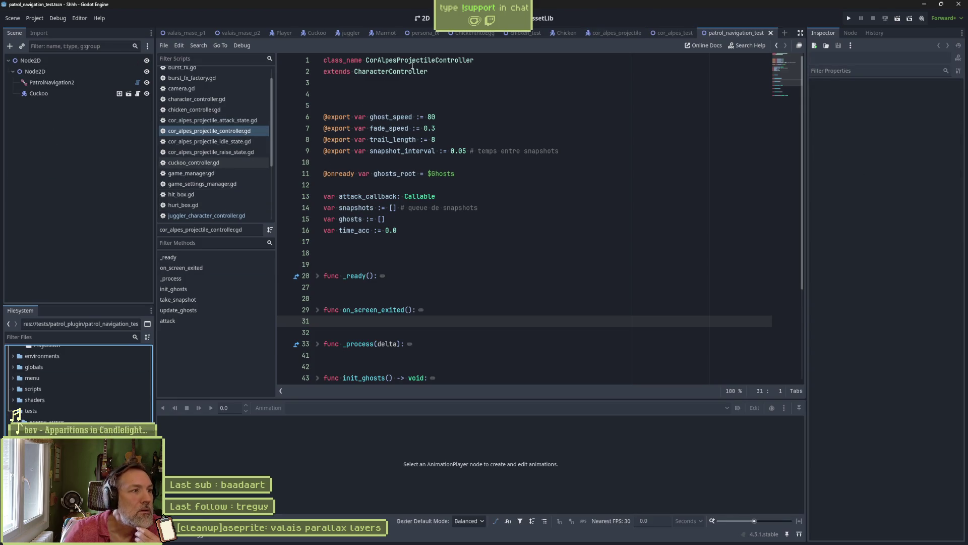
click(419, 19)
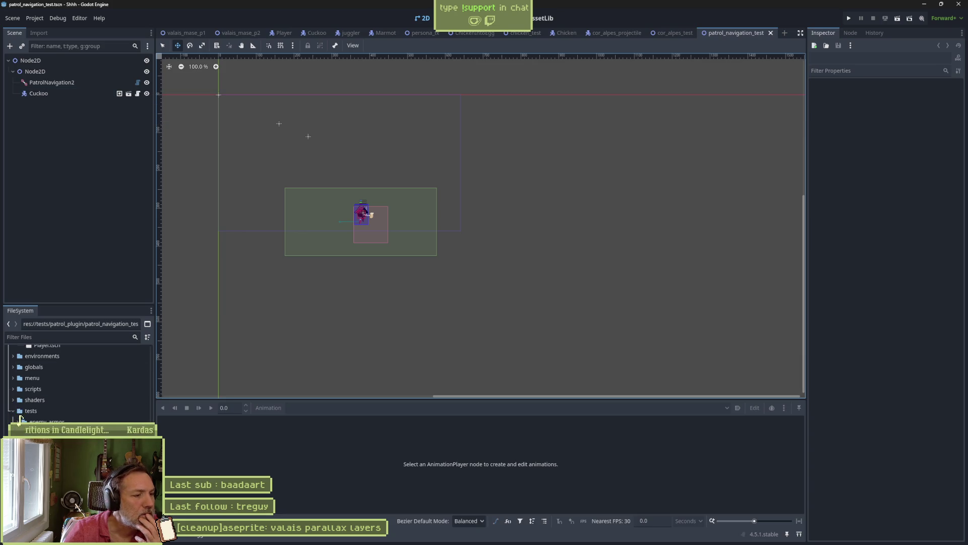
Open patrol_plugin_tests despite the missing cat.png, delete its Cat node, and save.
double_click(55, 444)
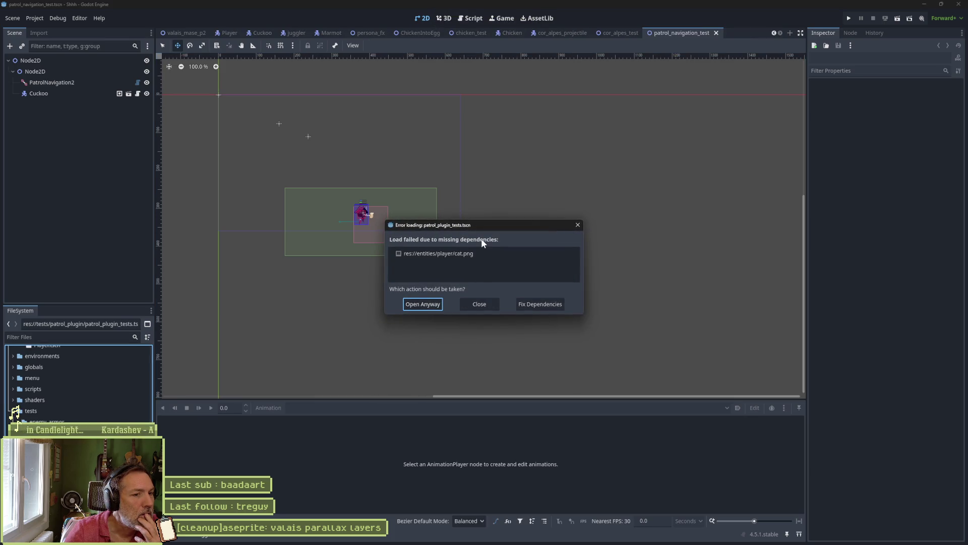
click(421, 304)
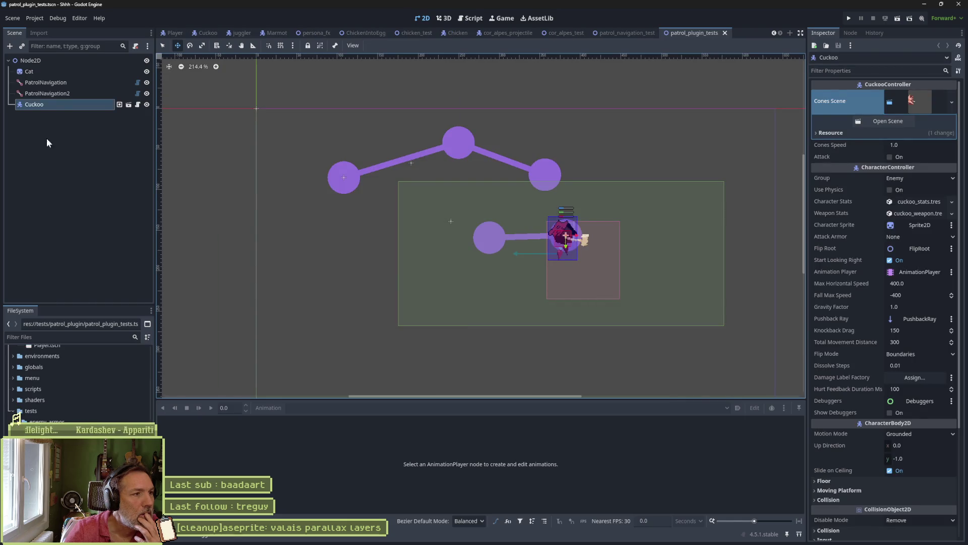
click(75, 73)
key(Delete)
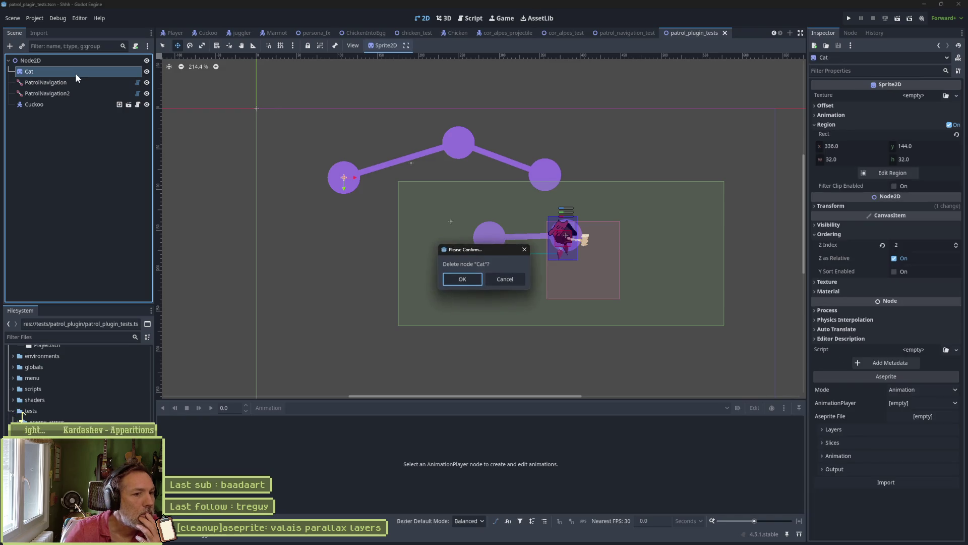
key(Return)
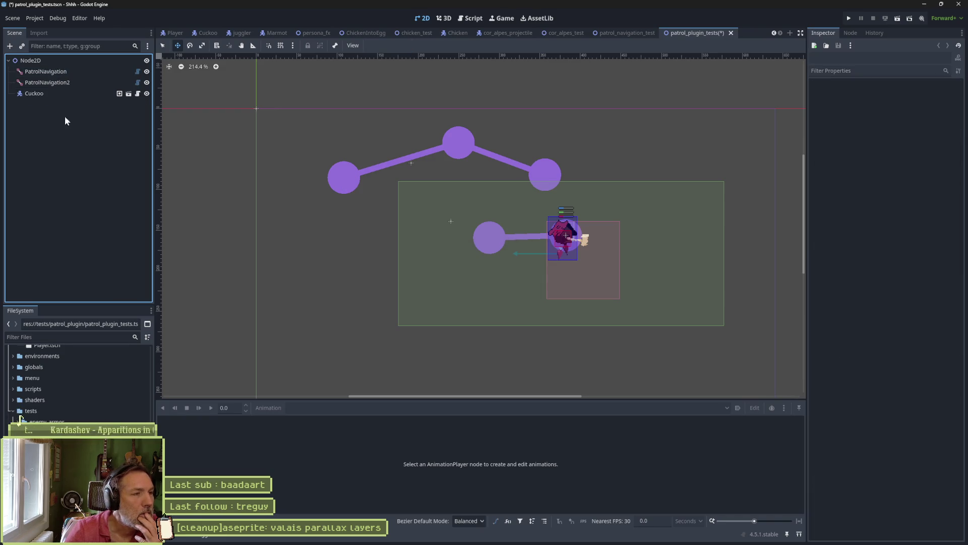
key(ctrl+s)
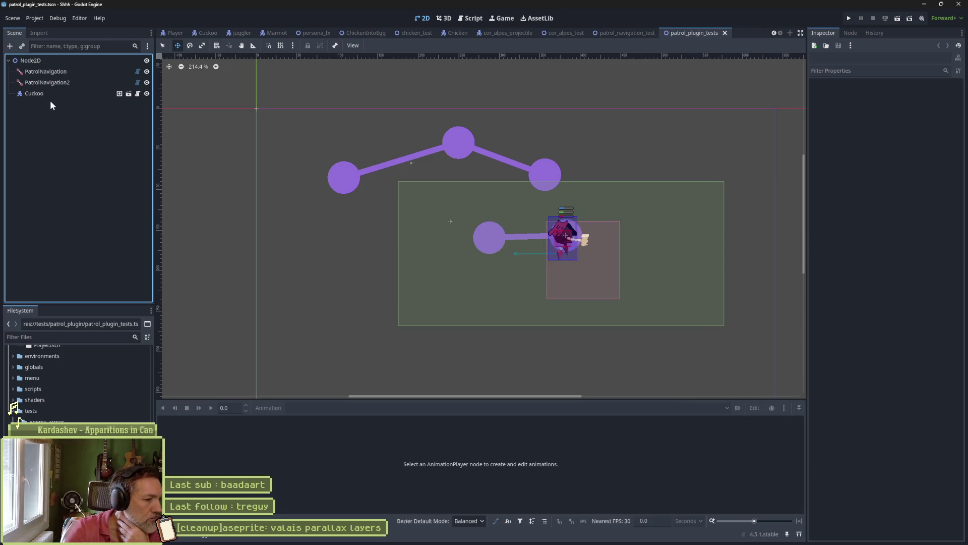
key(ctrl+shift+Tab)
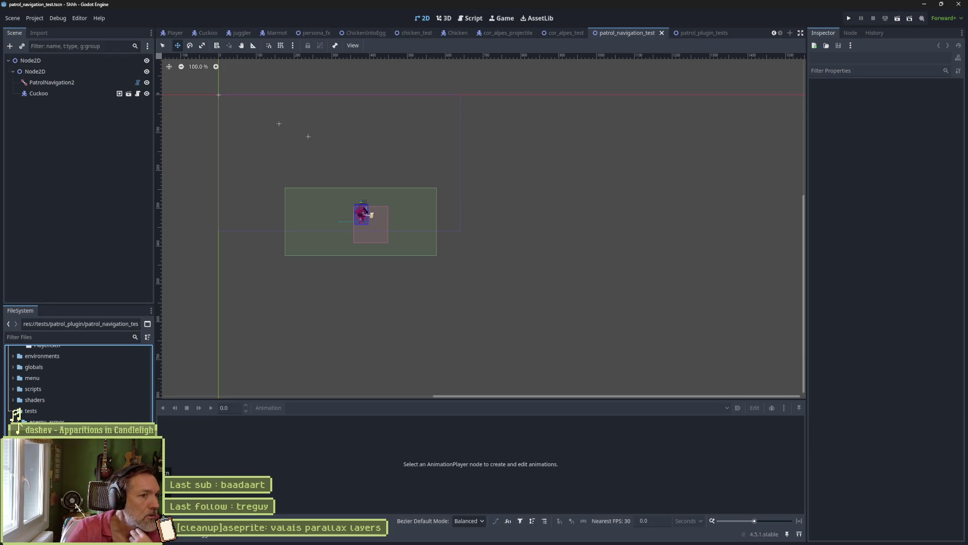
Nudge PatrolNavigation2's waypoint 2 slightly down and waypoint 3 up and left.
click(84, 83)
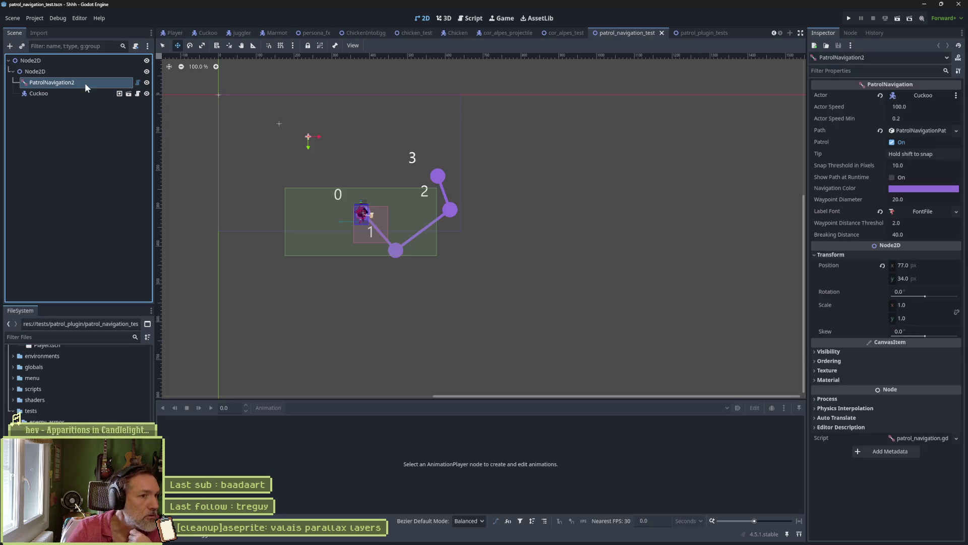
drag(450, 209, 450, 214)
drag(437, 176, 428, 166)
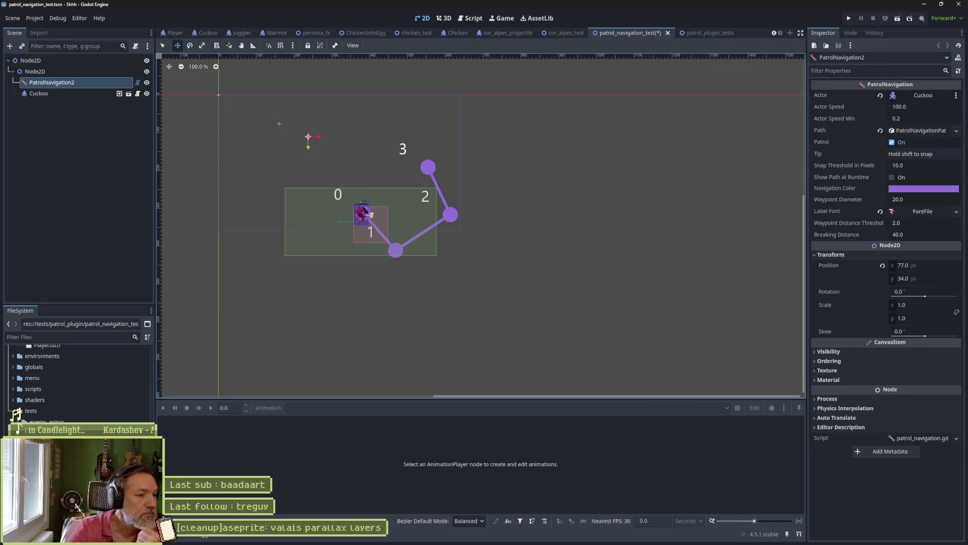
Select the patrol_plugin_tests scene file and close the patrol_navigation_test scene.
key(ctrl+Tab)
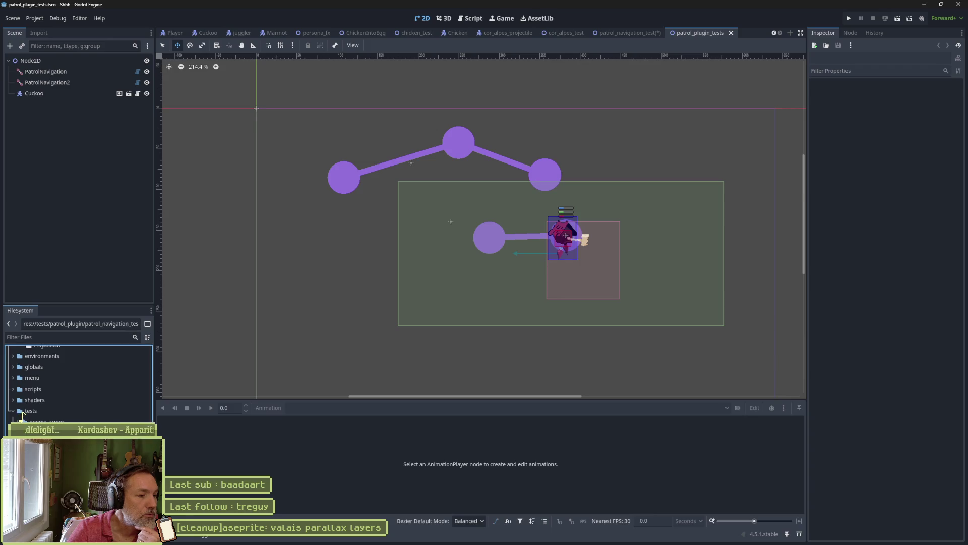
key(ctrl+shift+Tab)
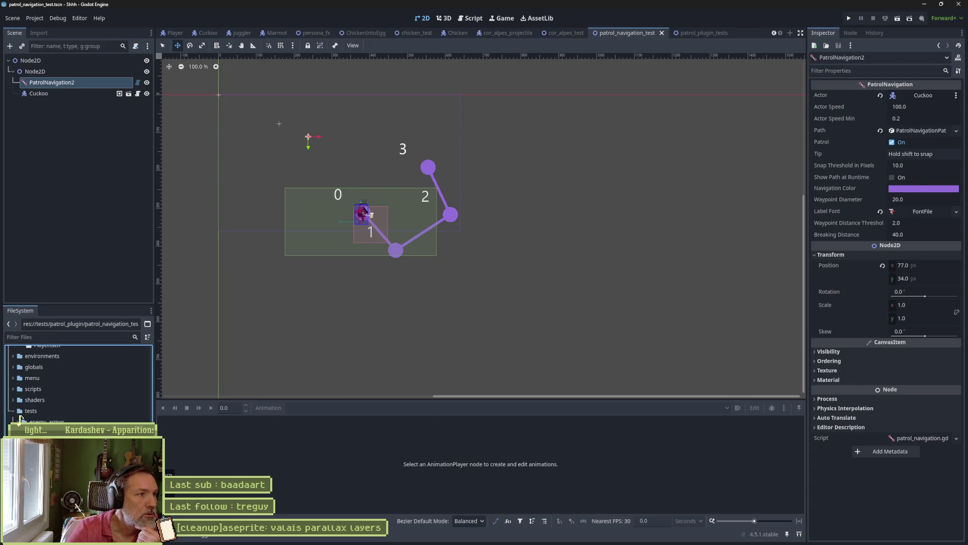
click(20, 418)
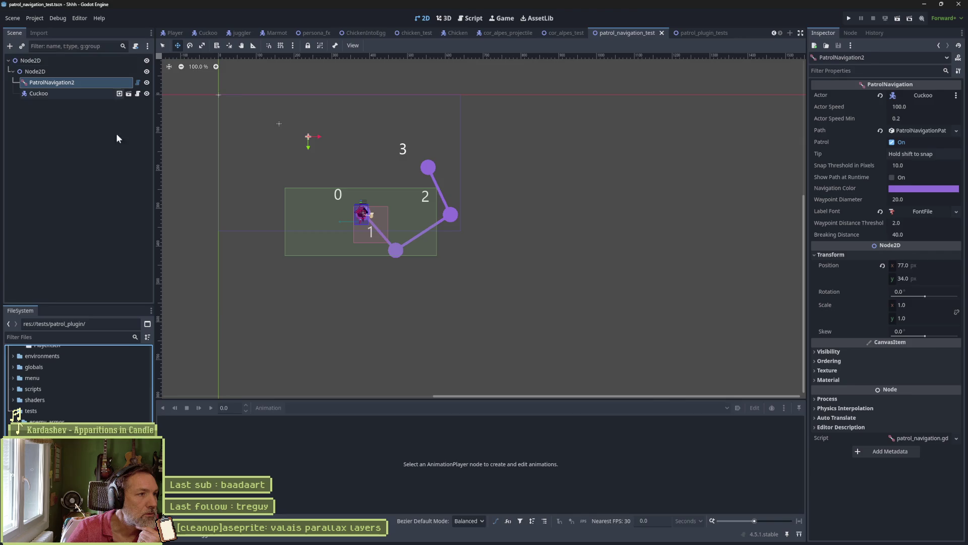
click(20, 421)
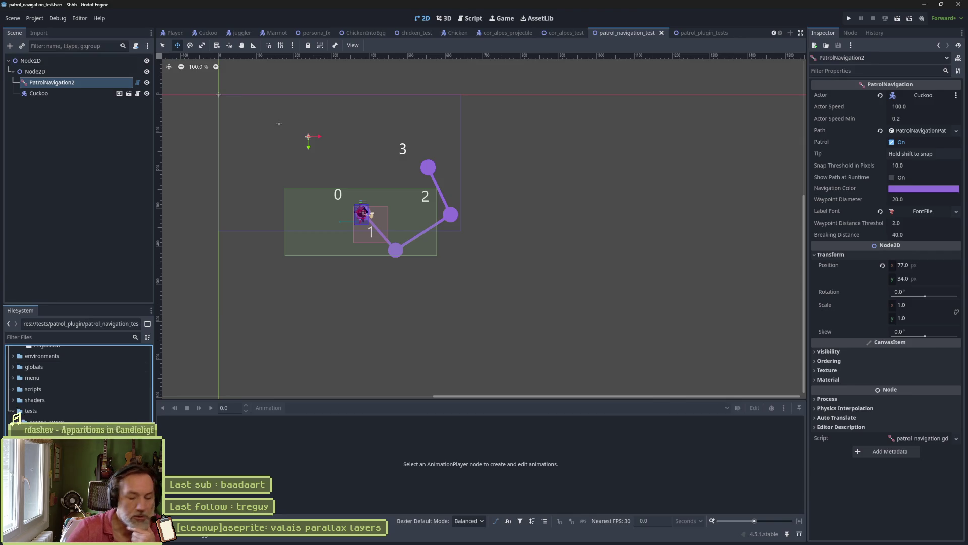
middle_click(643, 37)
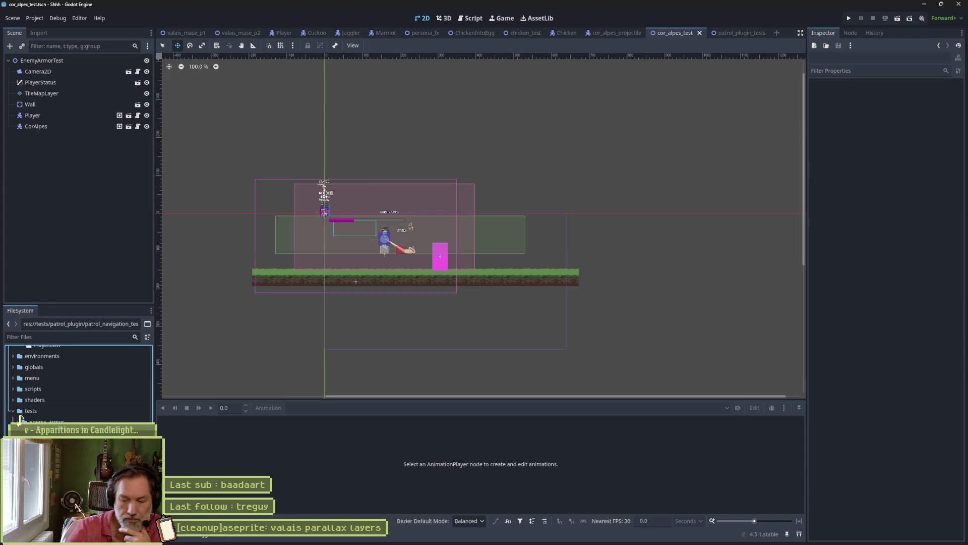
Delete the selected patrol_plugin_tests scene file and clear the output log.
key(Delete)
key(Return)
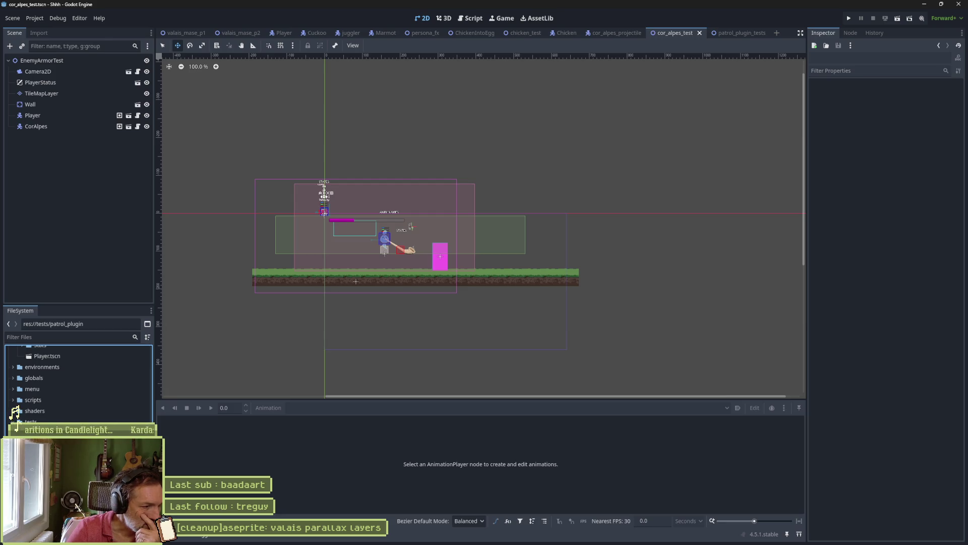
scroll(20, 419, up, 1)
scroll(78, 383, up, 5)
scroll(23, 413, up, 6)
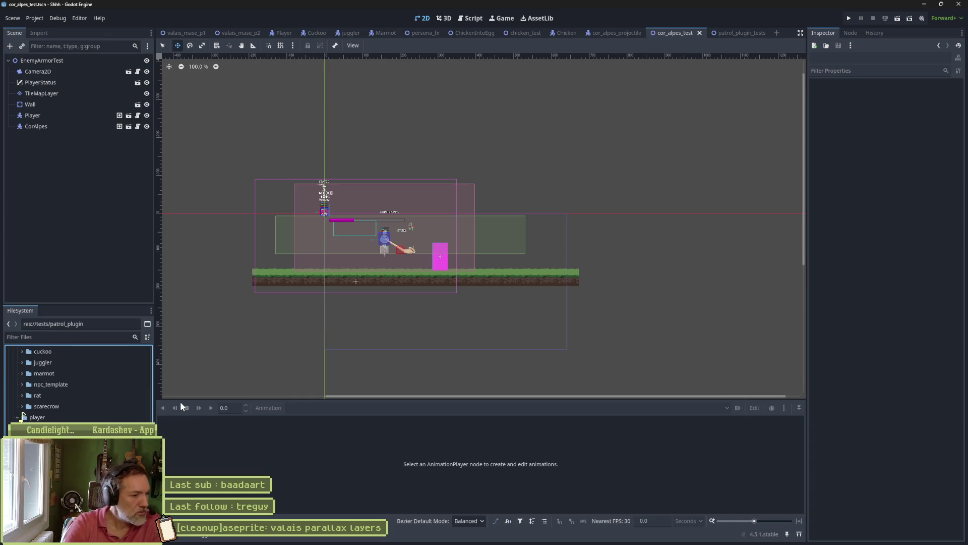
scroll(18, 417, down, 10)
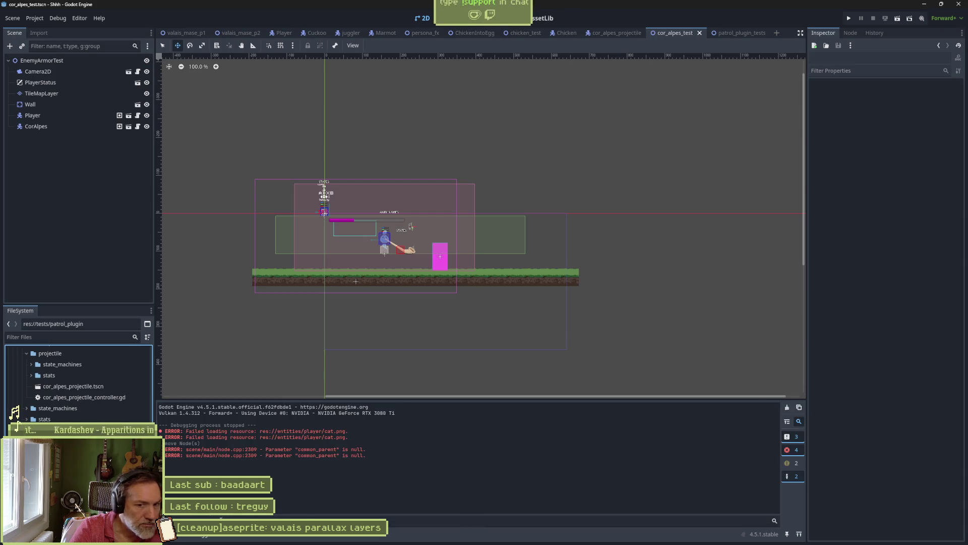
click(787, 407)
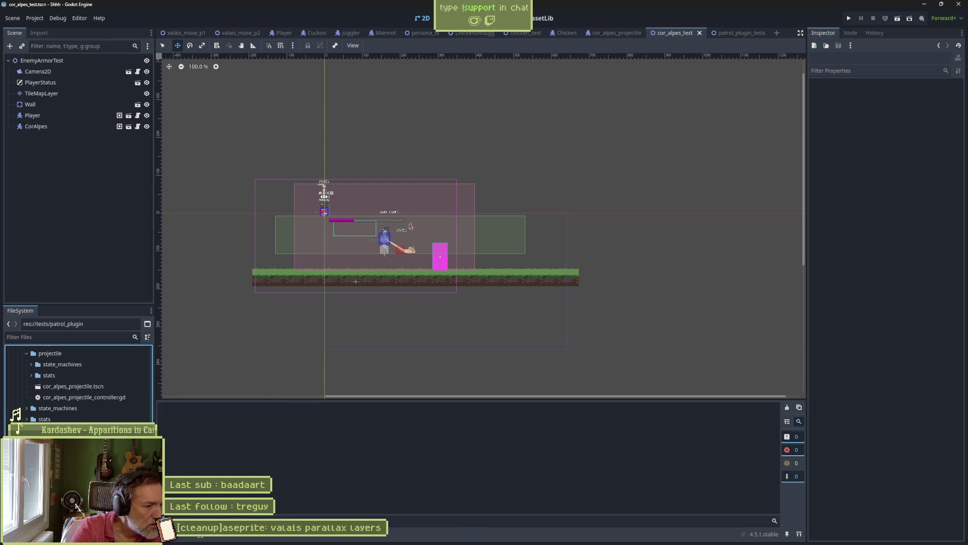
Collapse the core folder, scroll to entities/enemies/cor_alpes, and run cor_alpes_test with F6.
scroll(22, 414, down, 5)
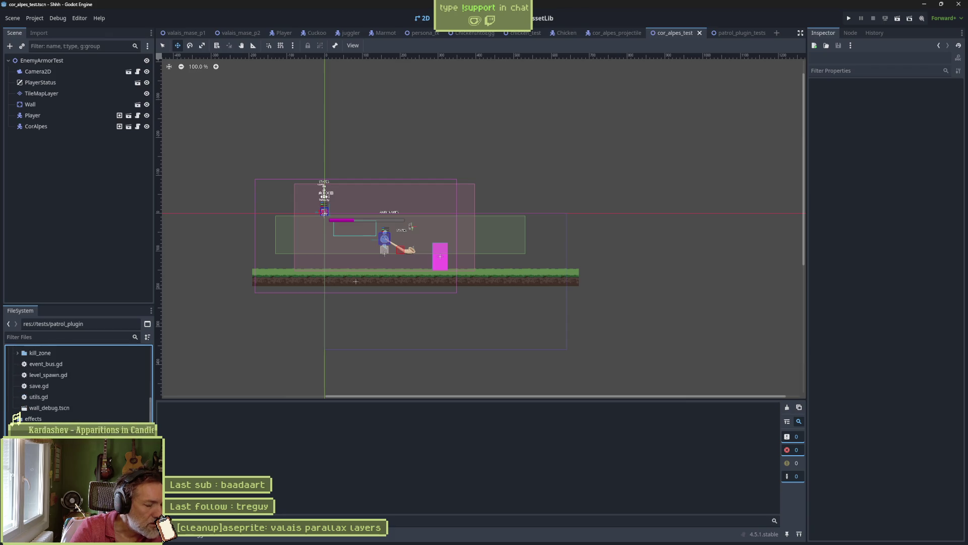
scroll(20, 417, up, 3)
scroll(19, 420, up, 3)
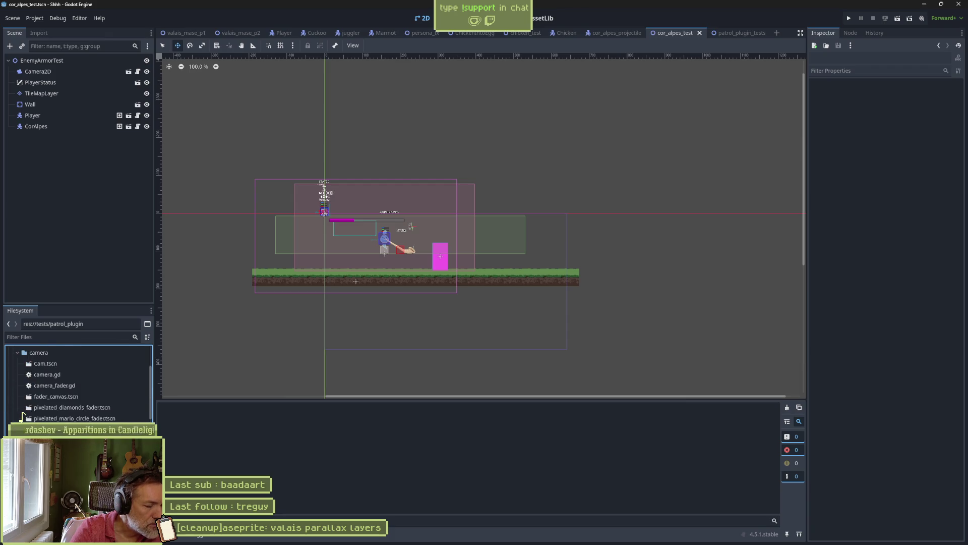
scroll(18, 422, up, 5)
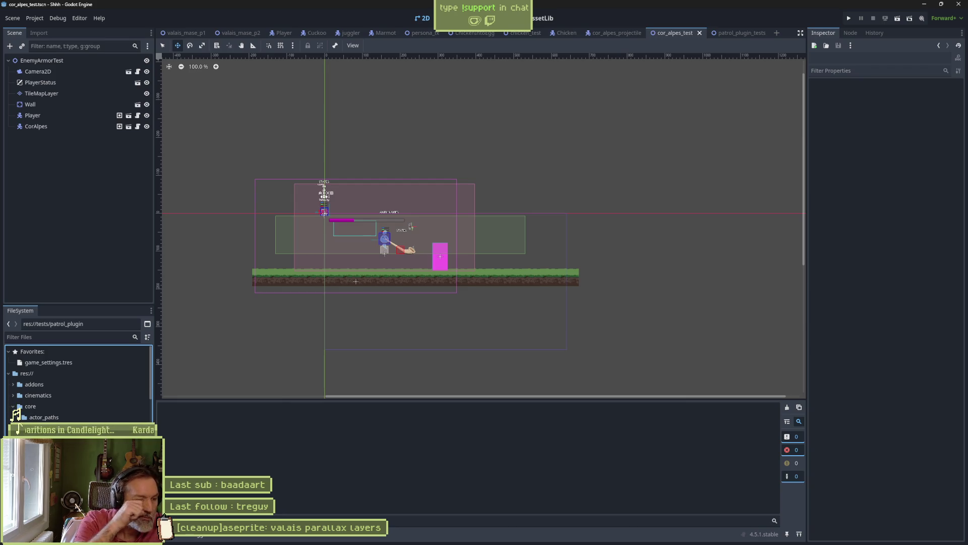
click(14, 406)
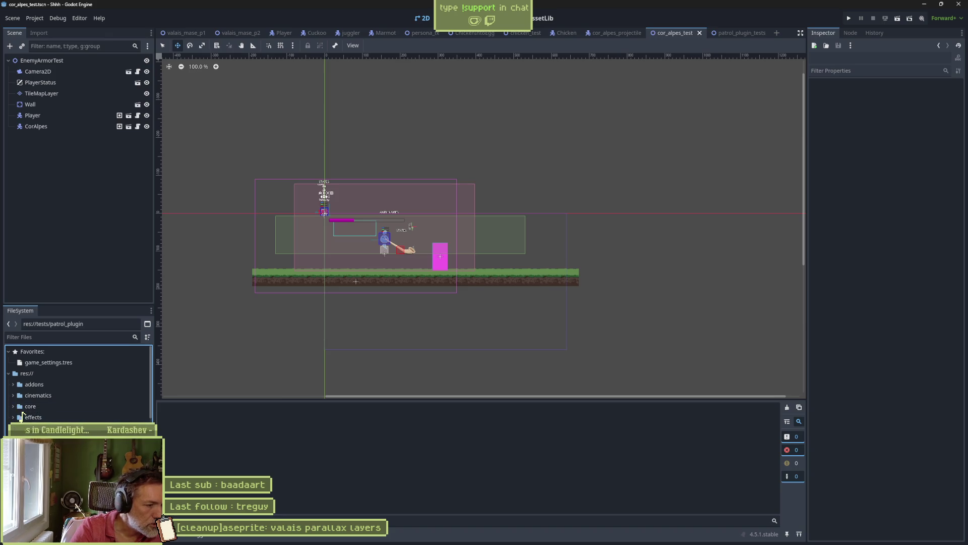
scroll(19, 417, down, 5)
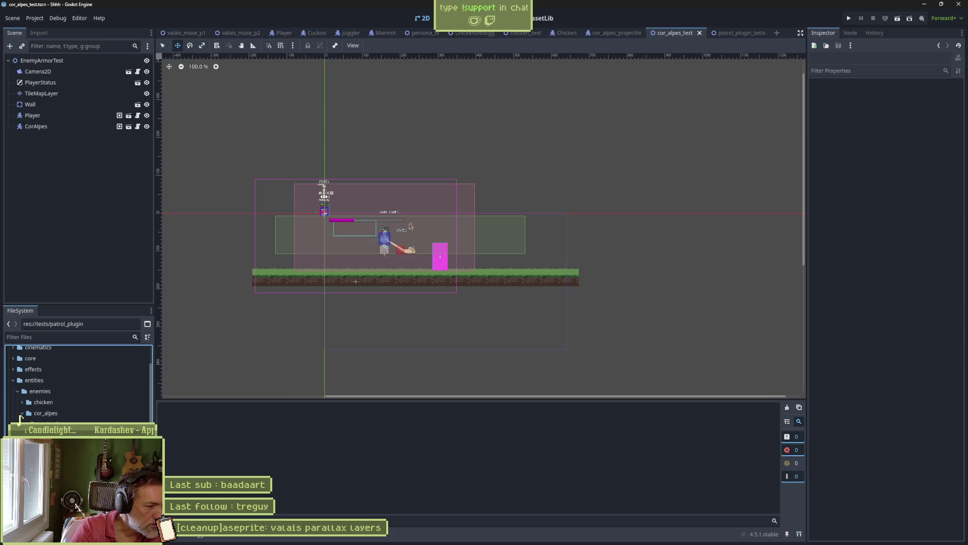
scroll(76, 383, down, 2)
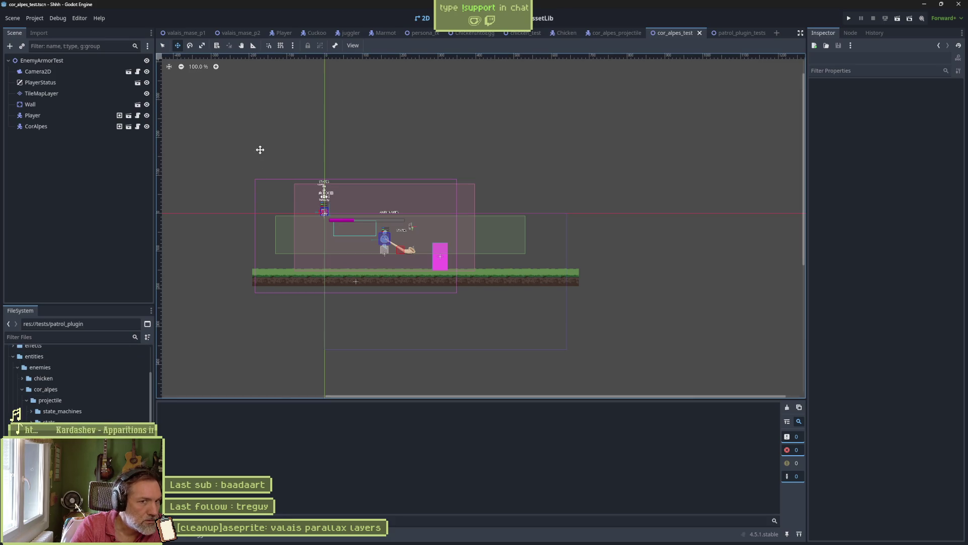
key(F6)
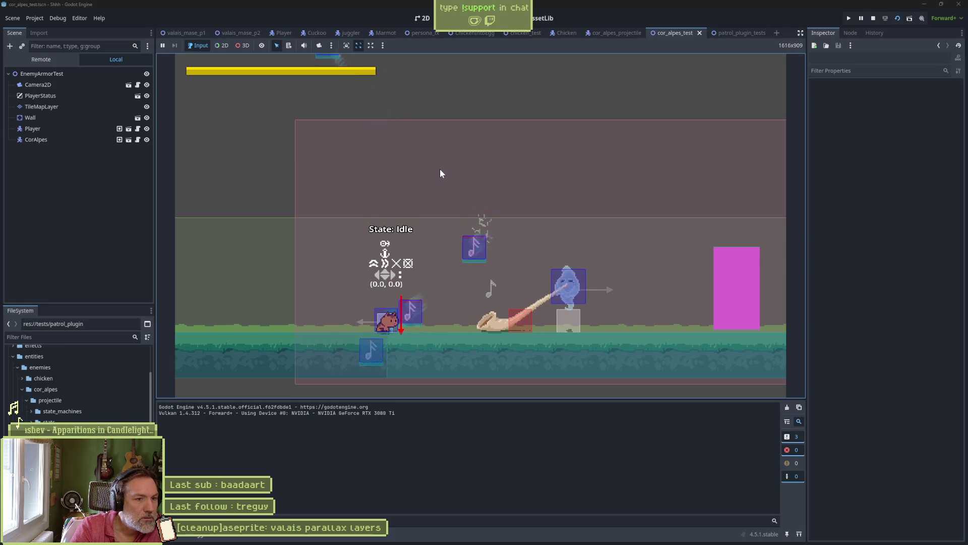
Stop the test run and open the CorAlpes enemy scene from its node.
click(874, 18)
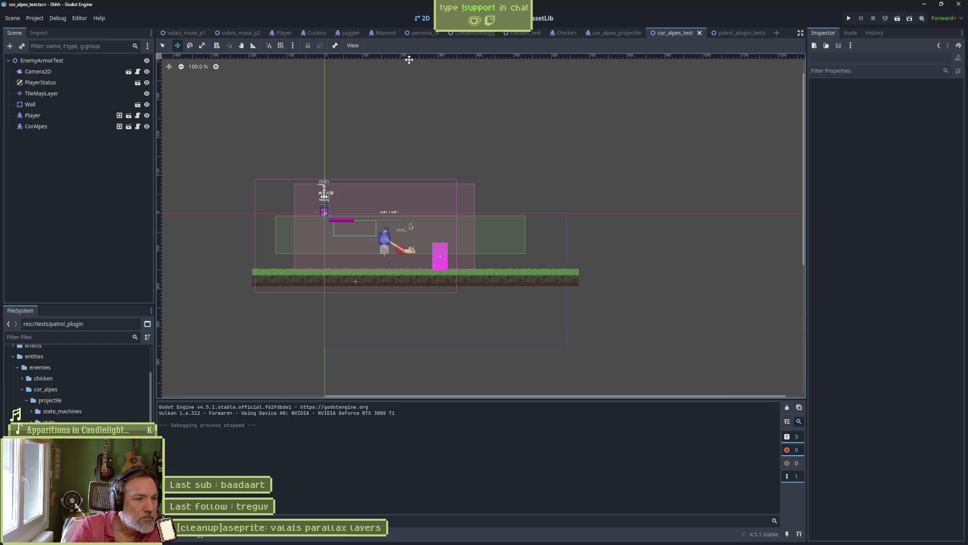
click(50, 126)
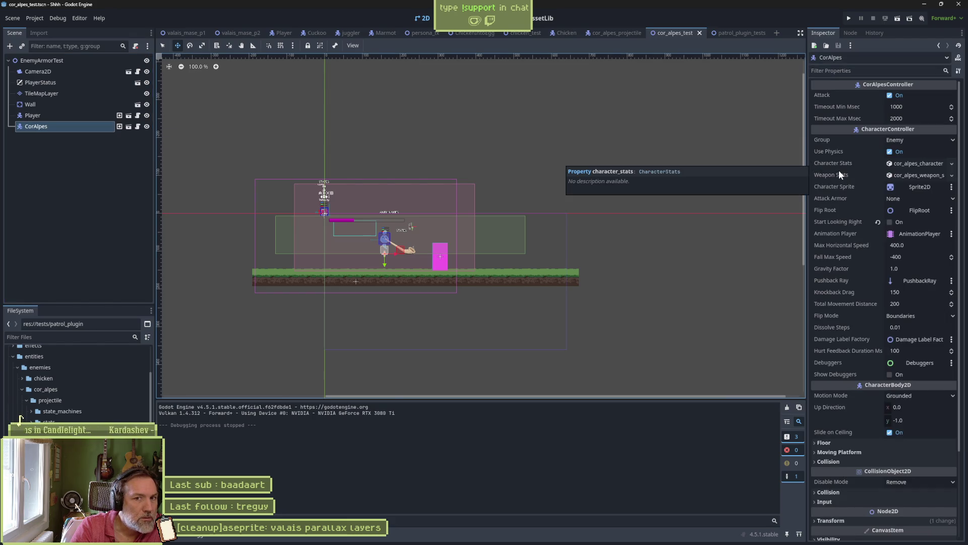
click(129, 126)
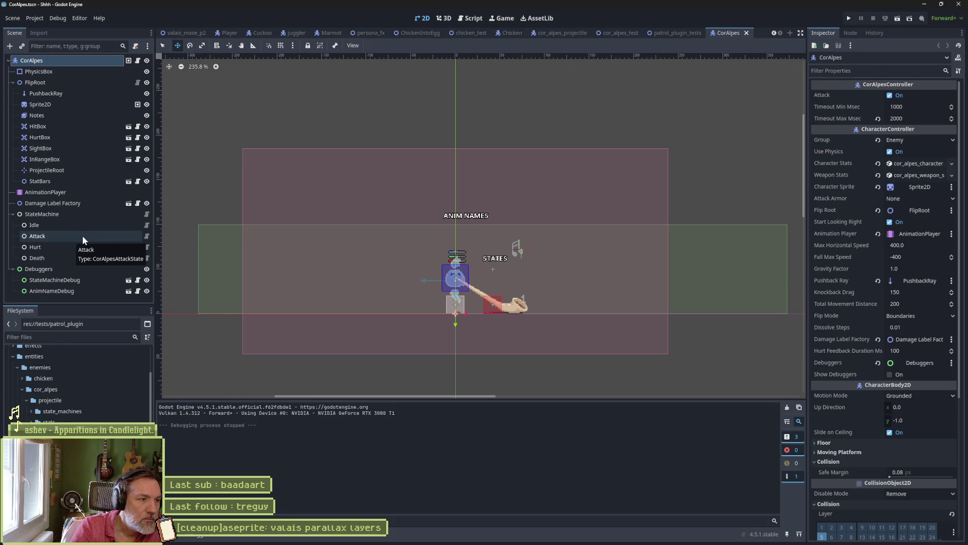
Open the Attack state's script and select the instantiate_projectile call on line 21.
click(144, 234)
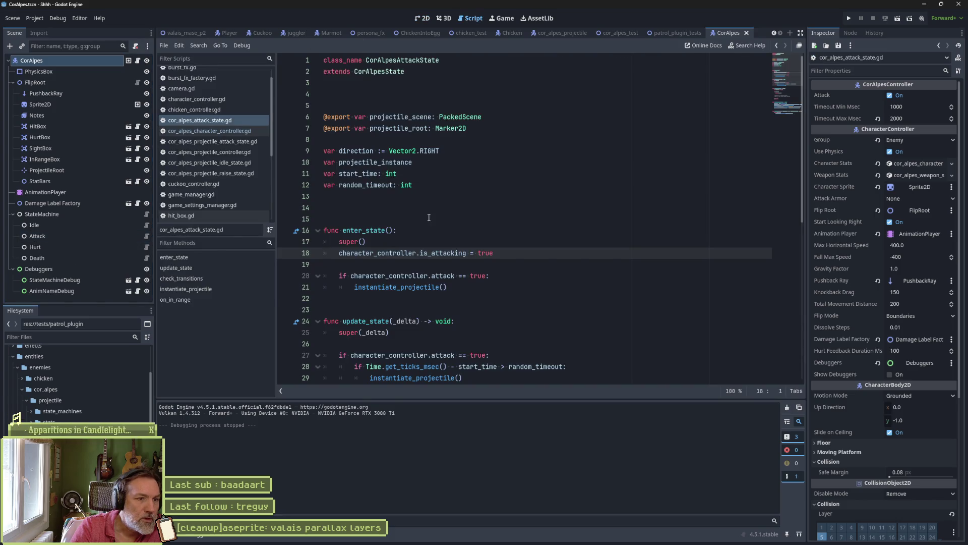
click(416, 288)
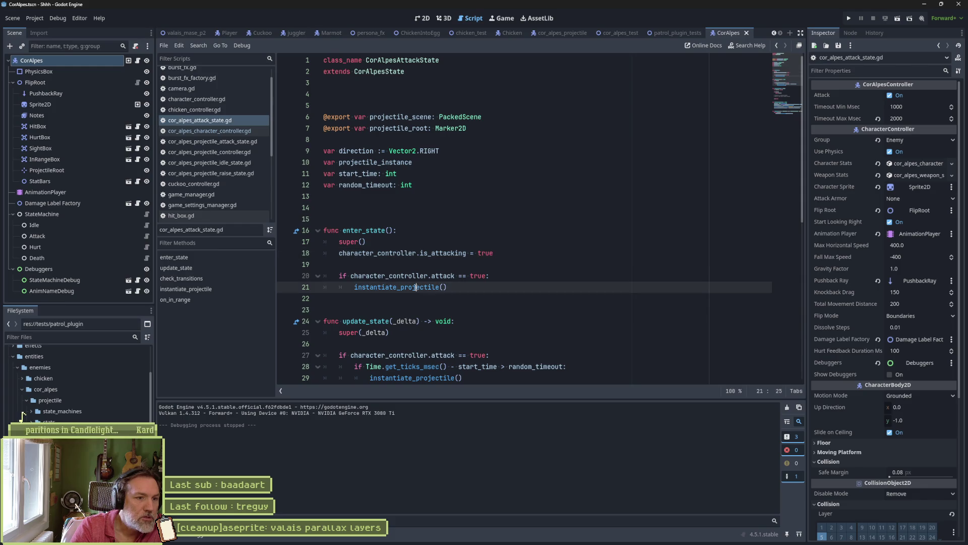
double_click(428, 287)
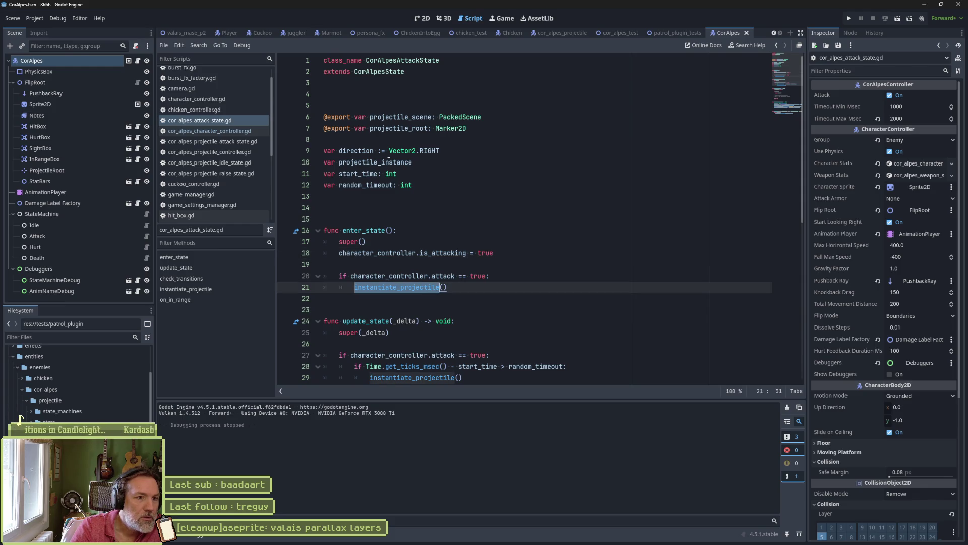
Open the projectile scene assigned to the Attack node's Projectile Scene property.
click(101, 237)
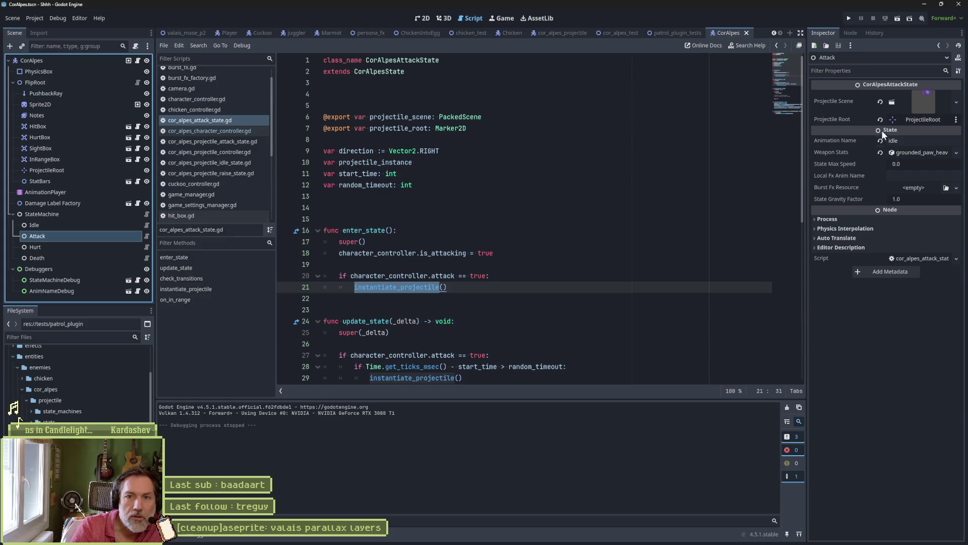
click(922, 101)
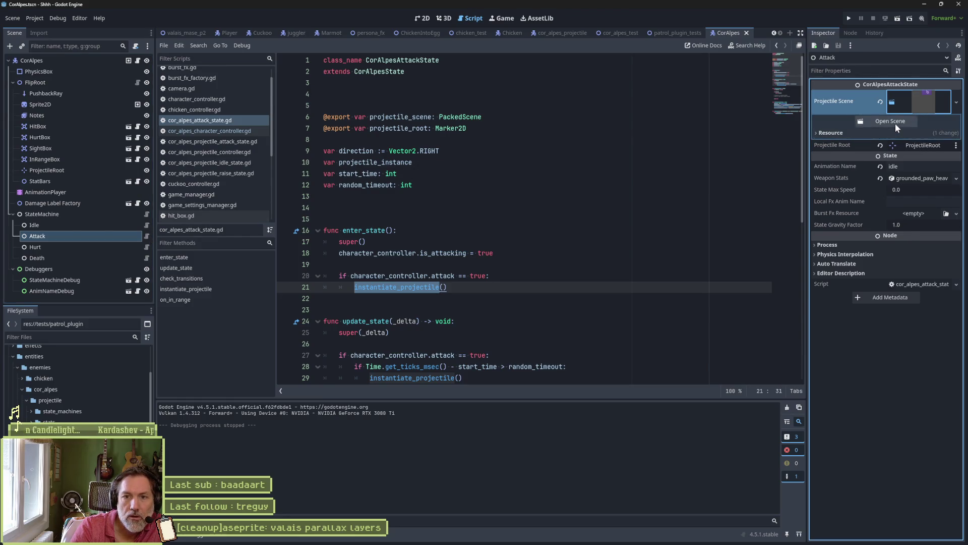
click(895, 123)
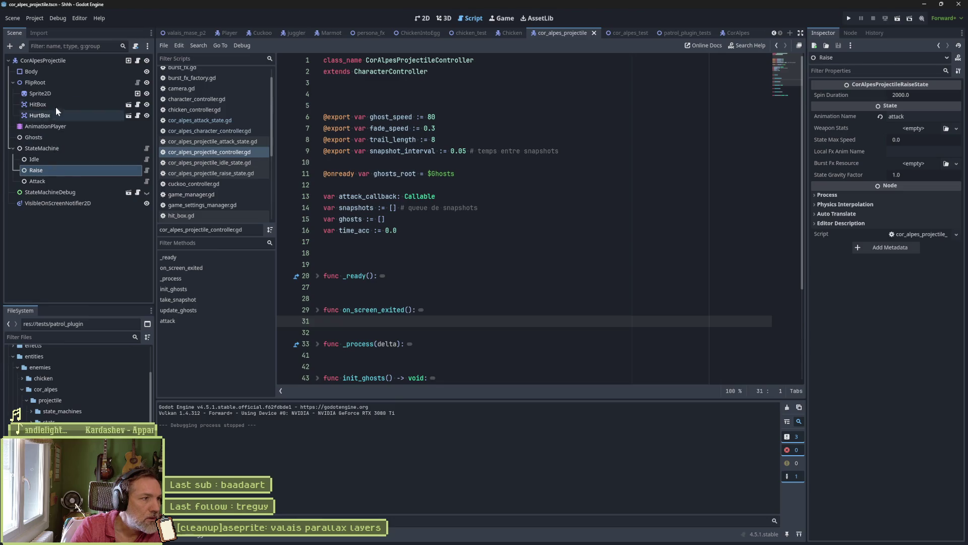
Assign the CorAlpesProjectile root node to the Enemy group.
click(71, 62)
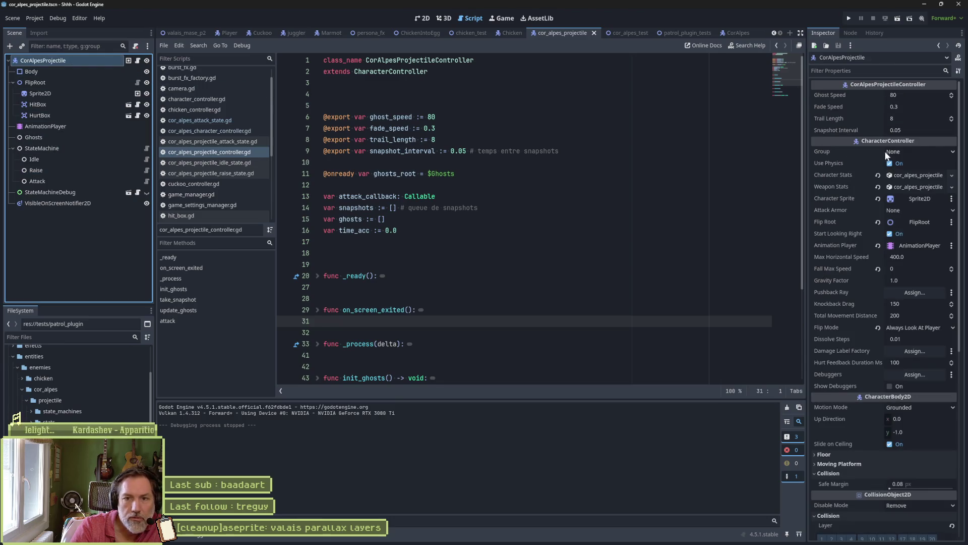
click(914, 150)
click(903, 185)
click(605, 196)
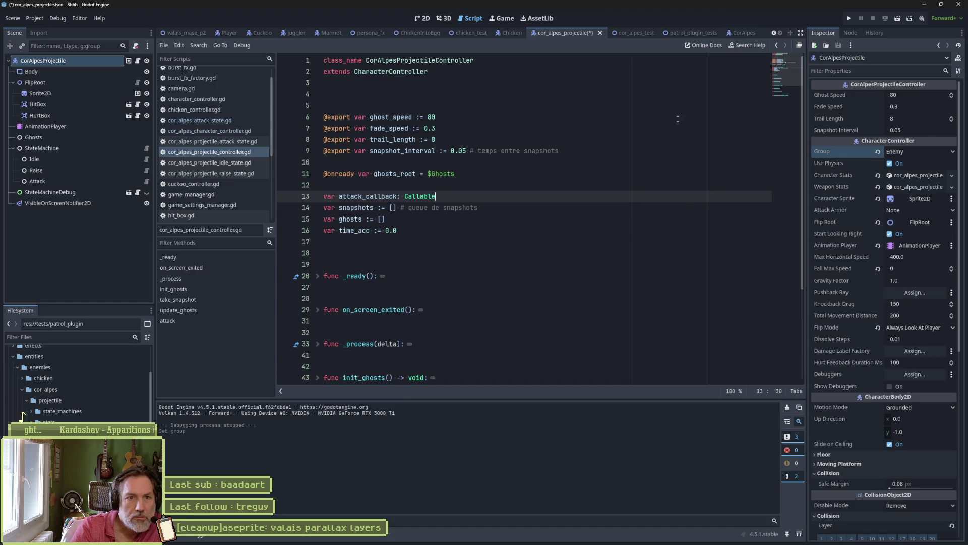
Run the cor_alpes_test scene with F6, then stop it with F8.
click(644, 34)
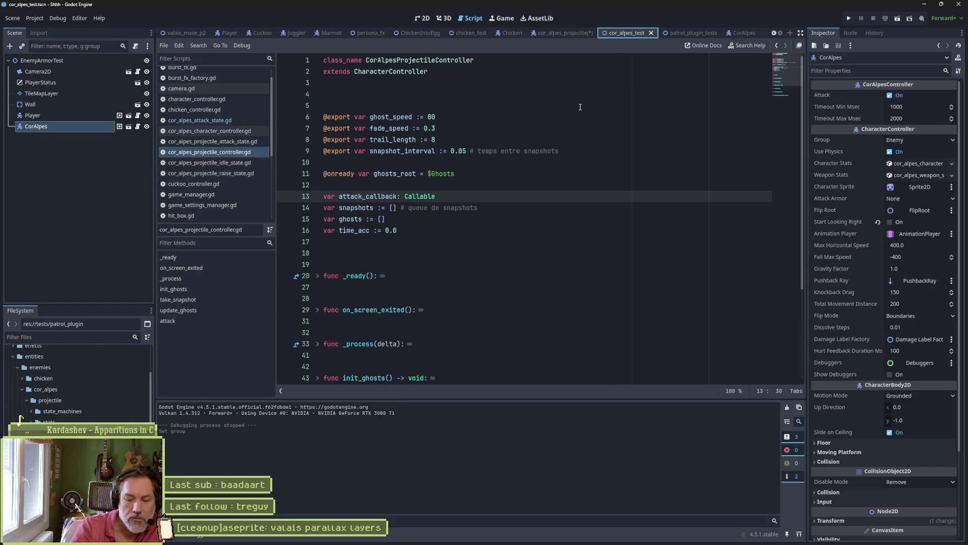
key(F6)
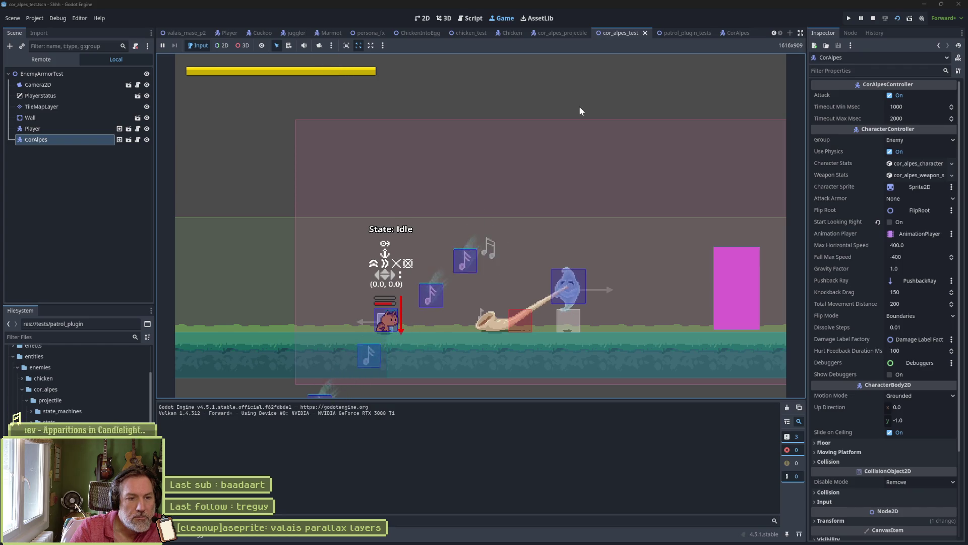
key(F8)
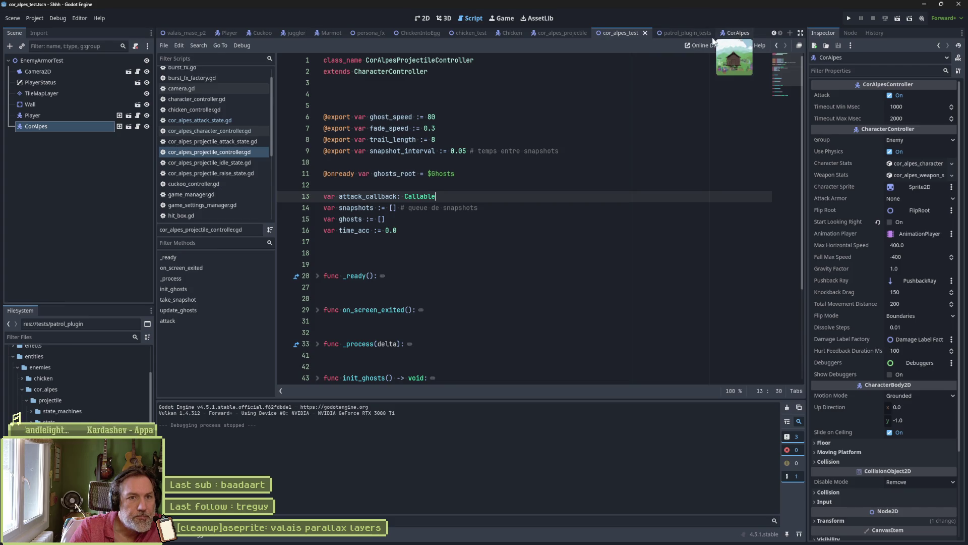
Close the patrol_plugin_tests scene tab, ending on the CorAlpes scene.
click(561, 33)
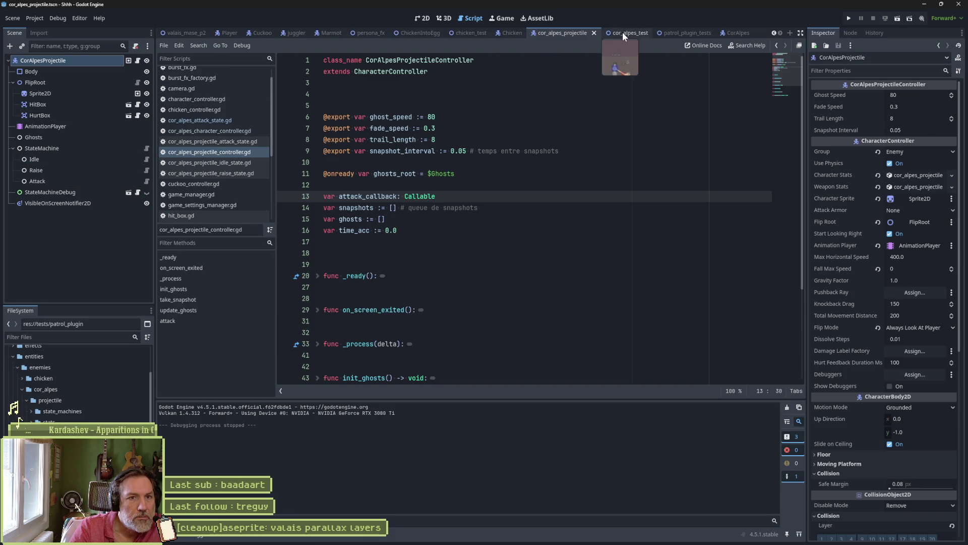
middle_click(688, 31)
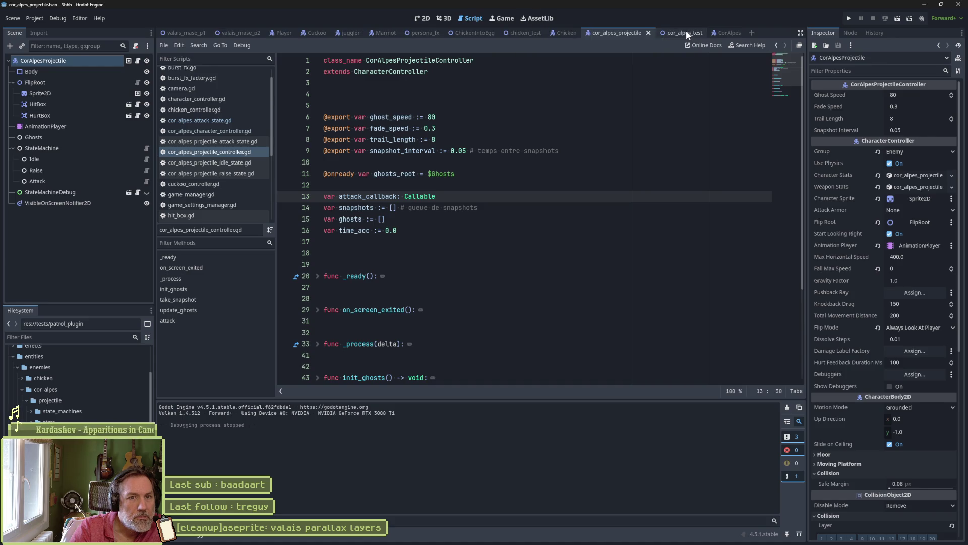
click(726, 33)
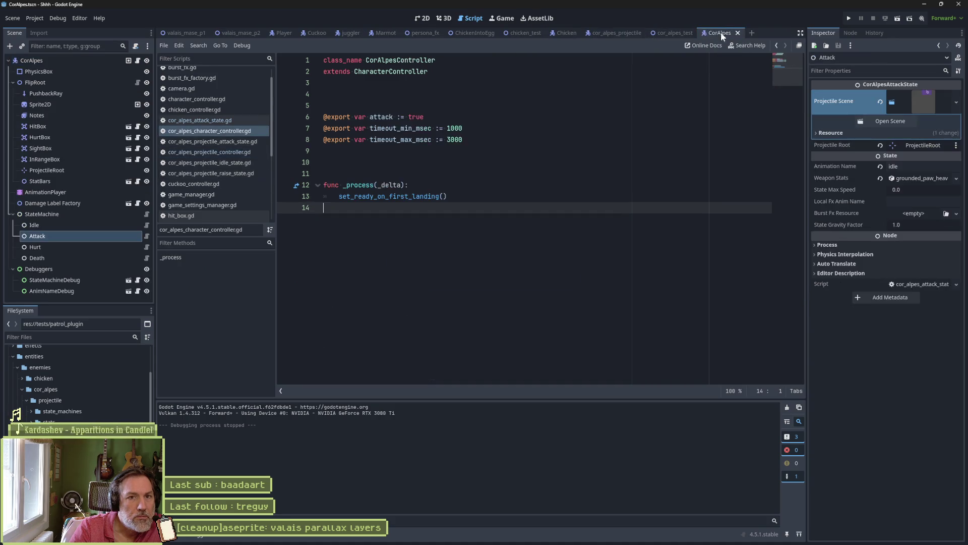
Read through cor_alpes_attack_state.gd's projectile timing code, then go back to cor_alpes_projectile.
click(147, 236)
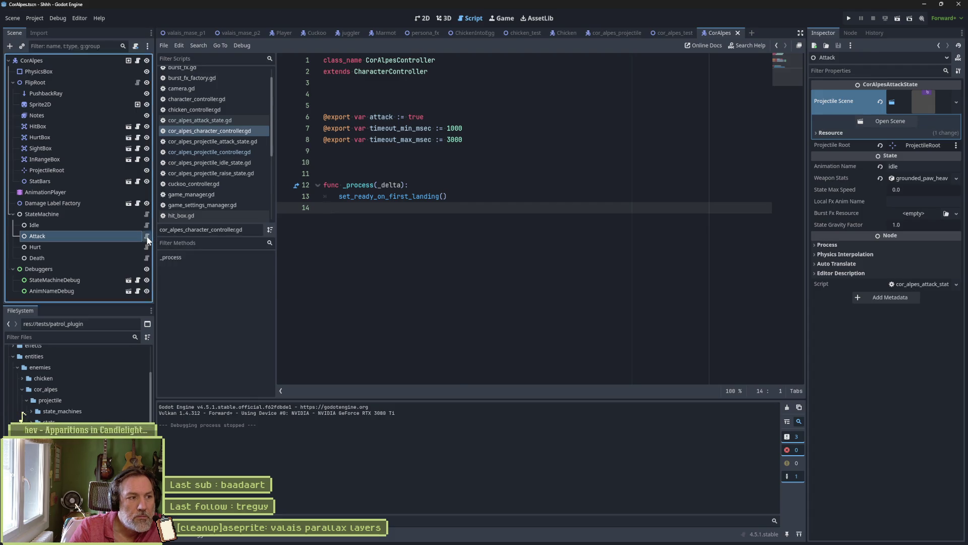
scroll(484, 298, down, 4)
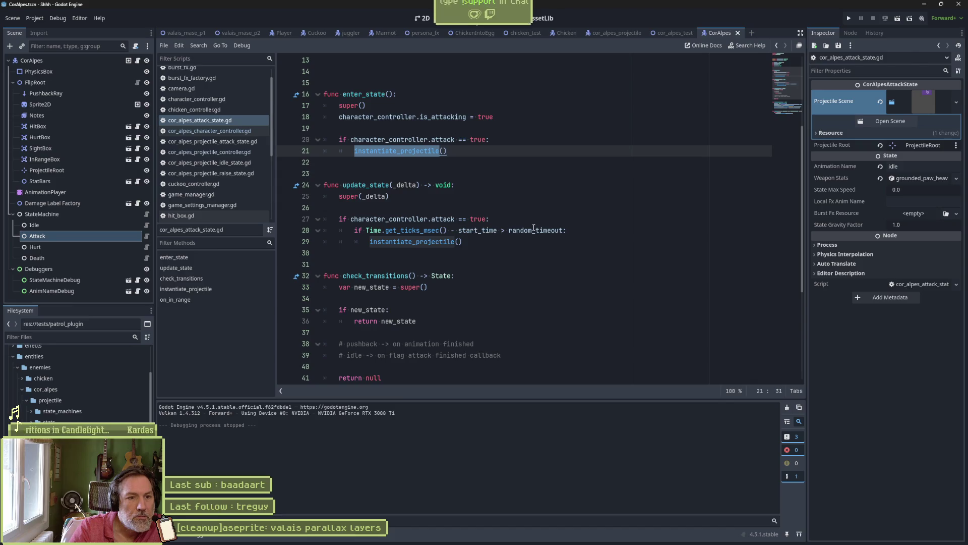
mouse_move(559, 232)
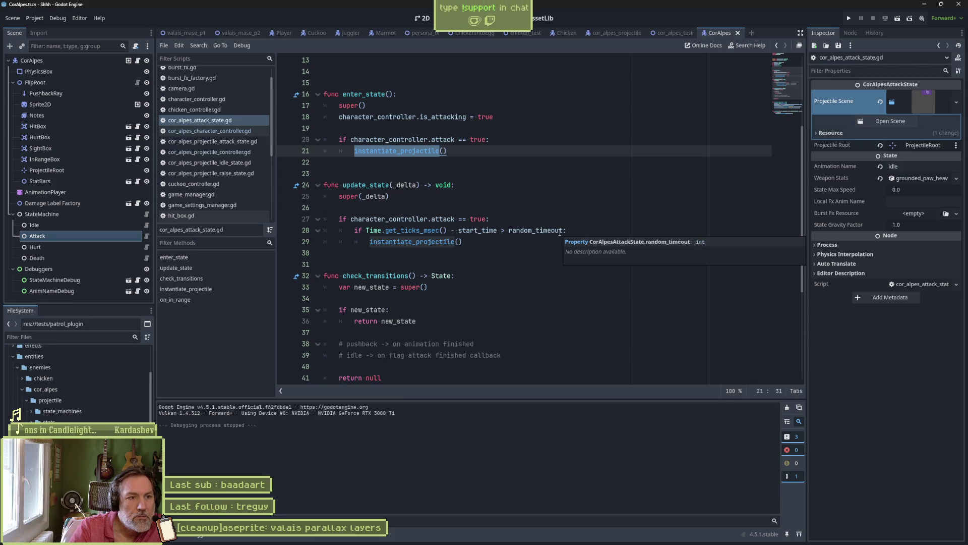
scroll(504, 257, down, 5)
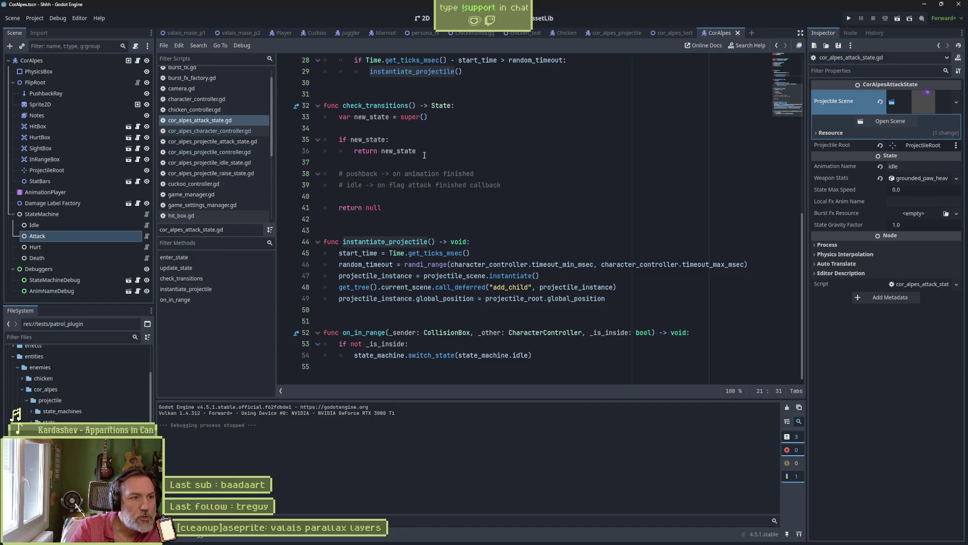
click(616, 33)
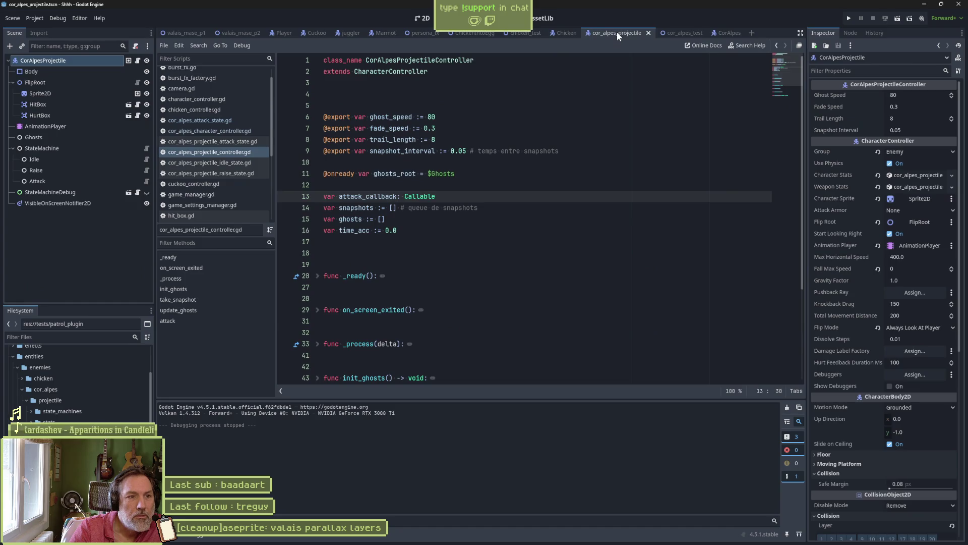
click(116, 148)
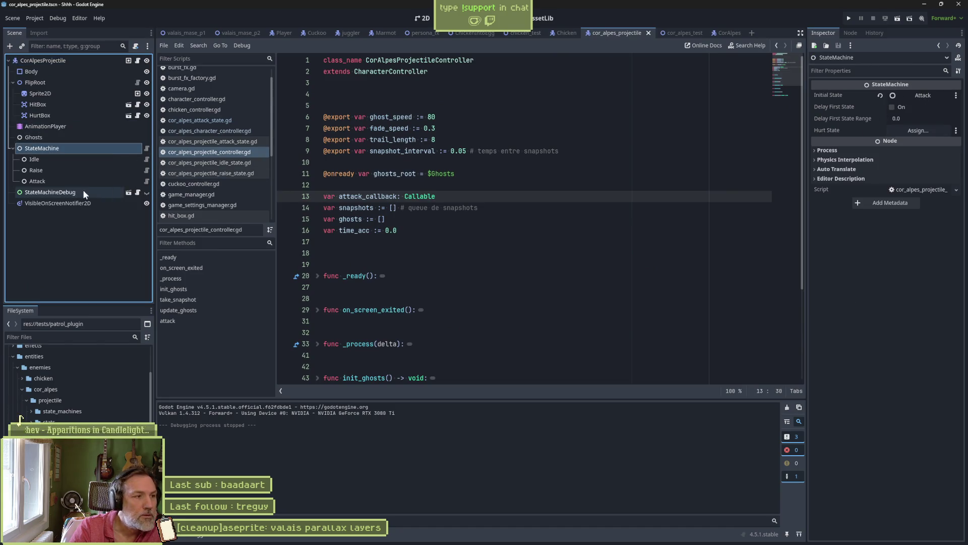
click(146, 181)
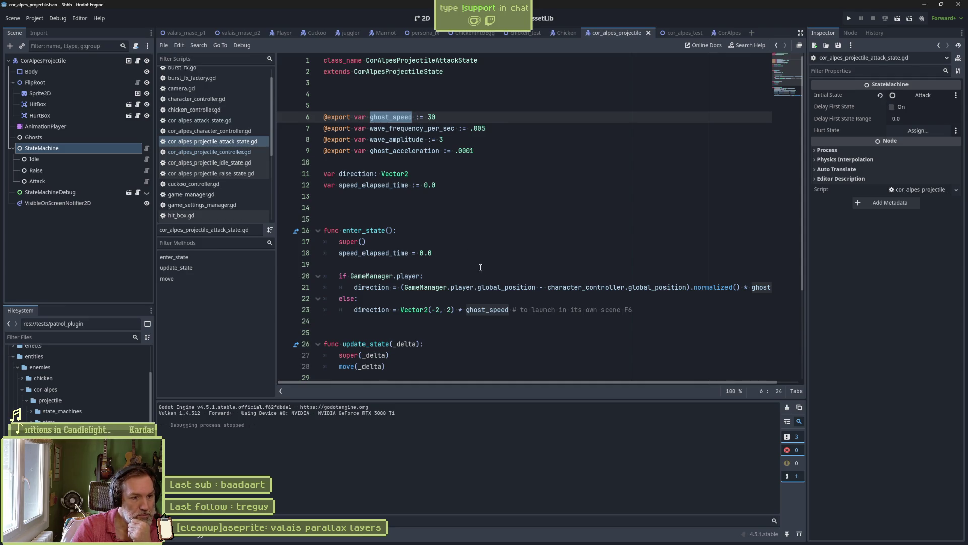
scroll(480, 267, down, 4)
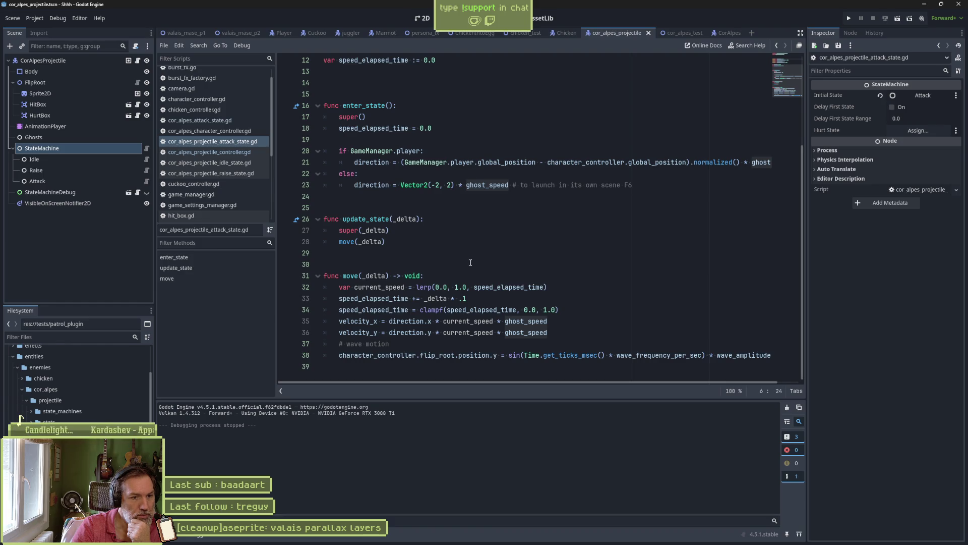
drag(424, 332, 551, 332)
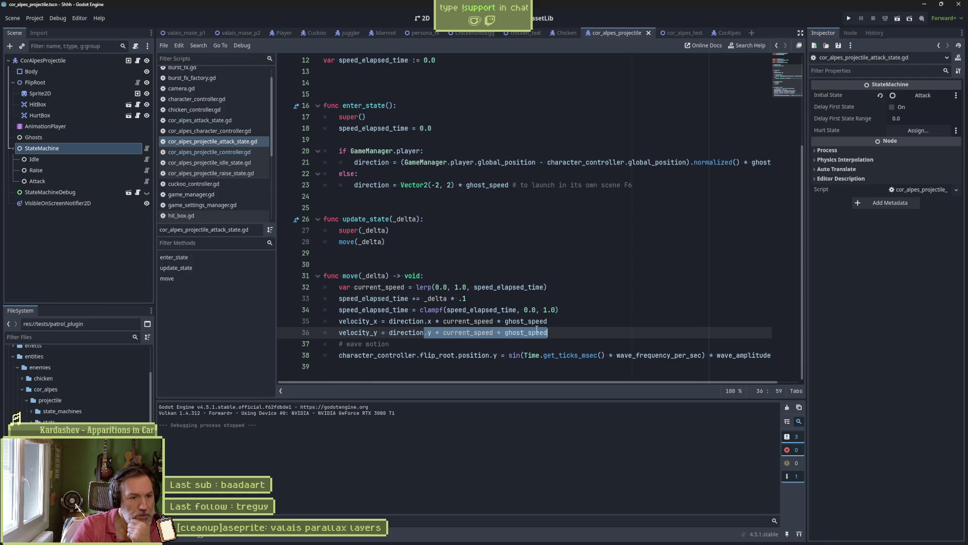
mouse_move(542, 322)
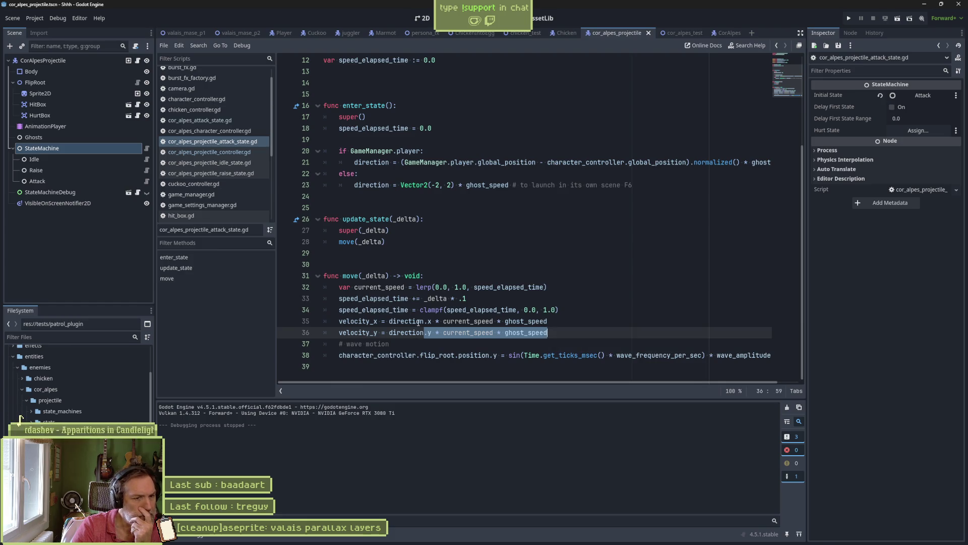
double_click(426, 321)
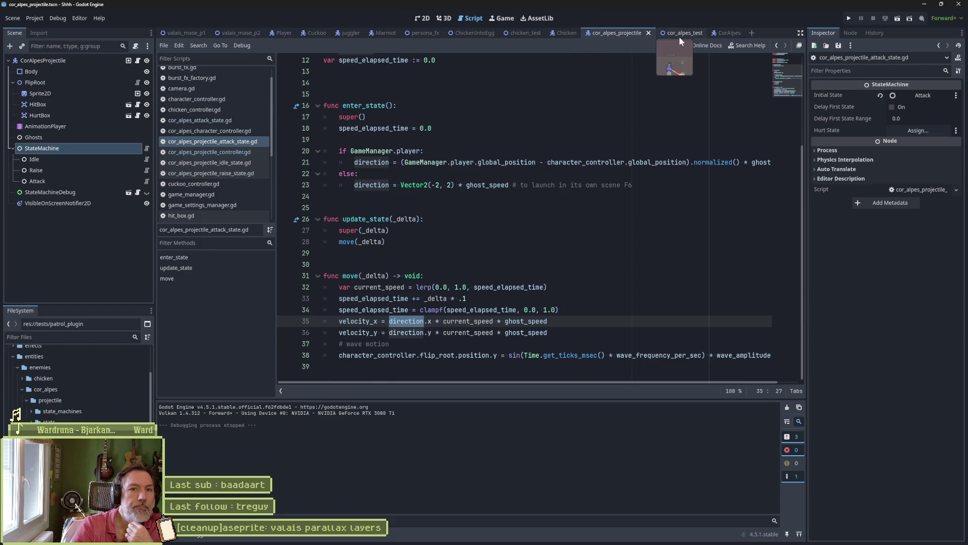
click(719, 33)
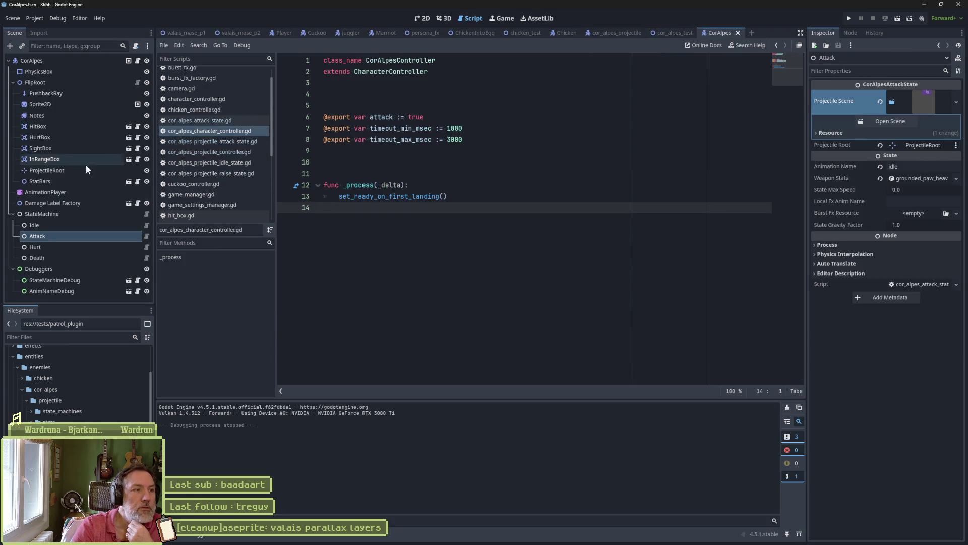
Check the ProjectileRoot marker and the CorAlpes 2D view, then return to cor_alpes_projectile.
click(75, 171)
click(426, 18)
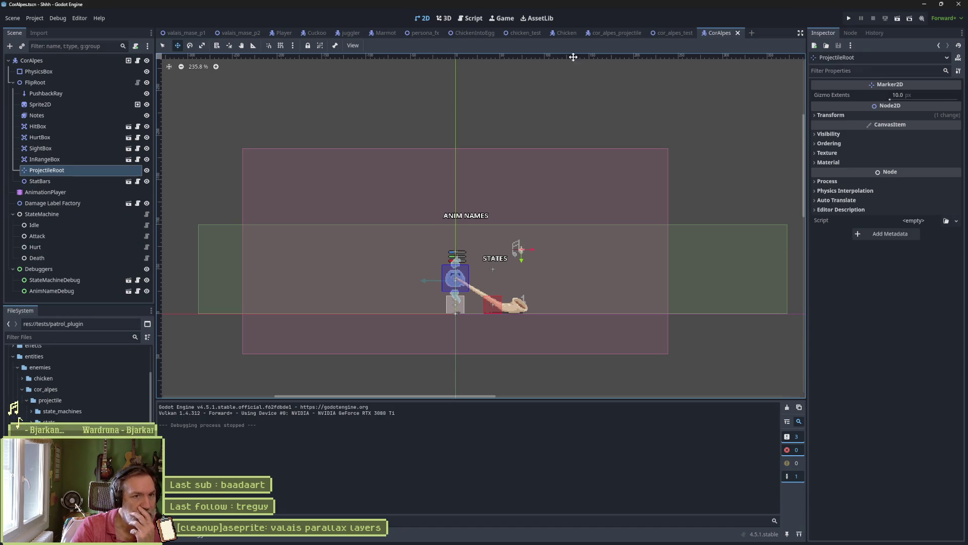
click(625, 32)
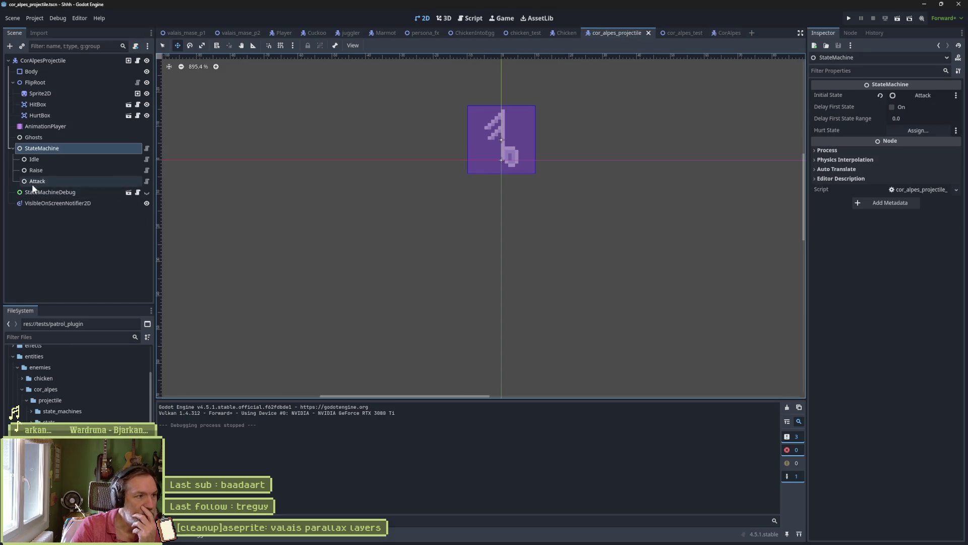
Review the projectile's Raise, StateMachine and Attack state scripts.
click(57, 170)
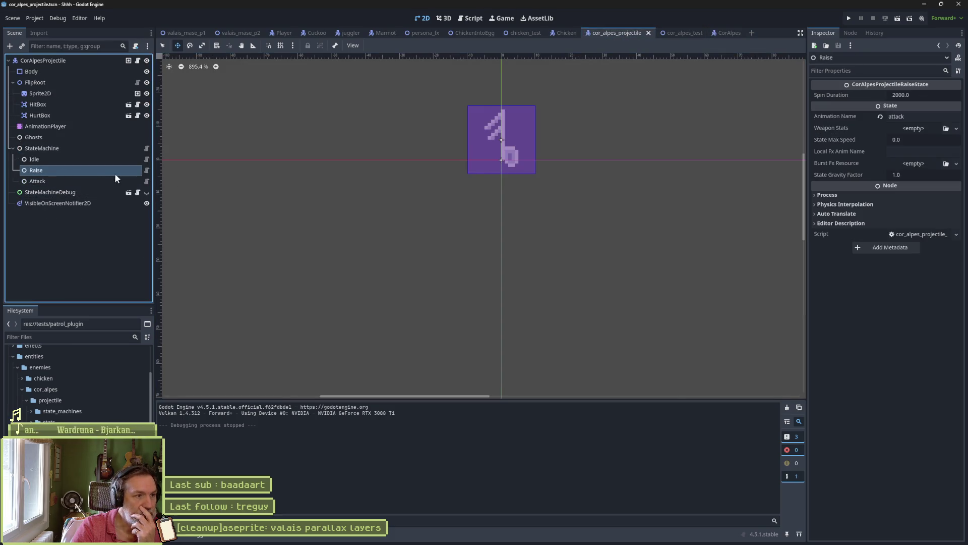
click(146, 171)
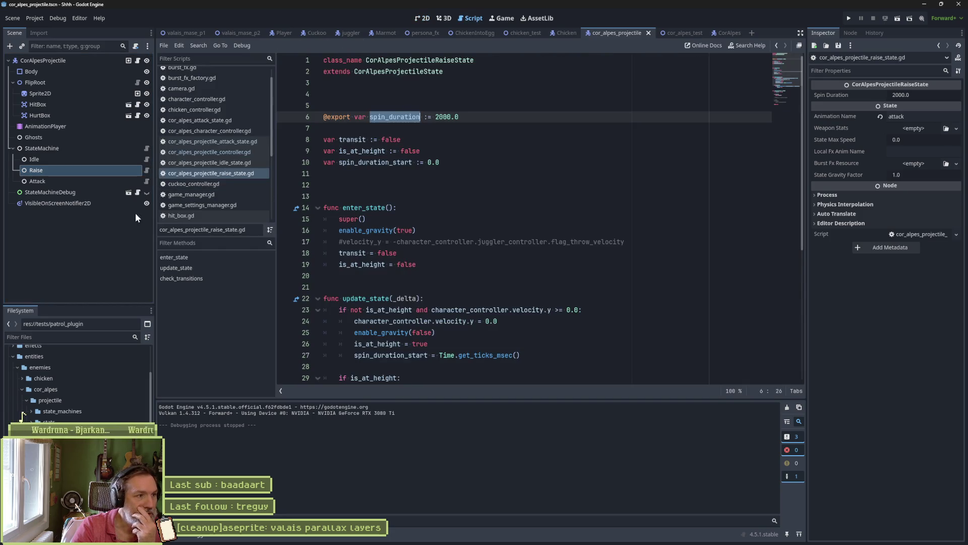
click(145, 149)
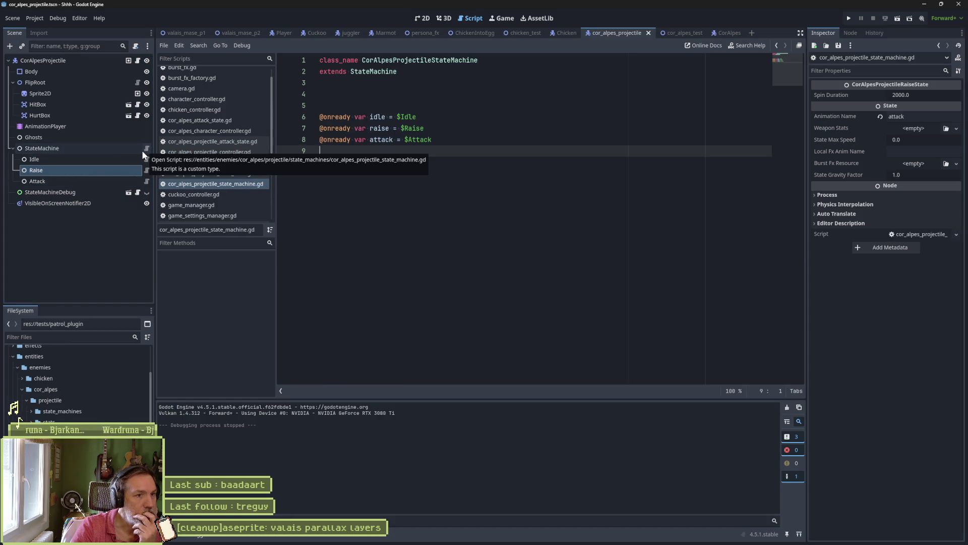
click(146, 181)
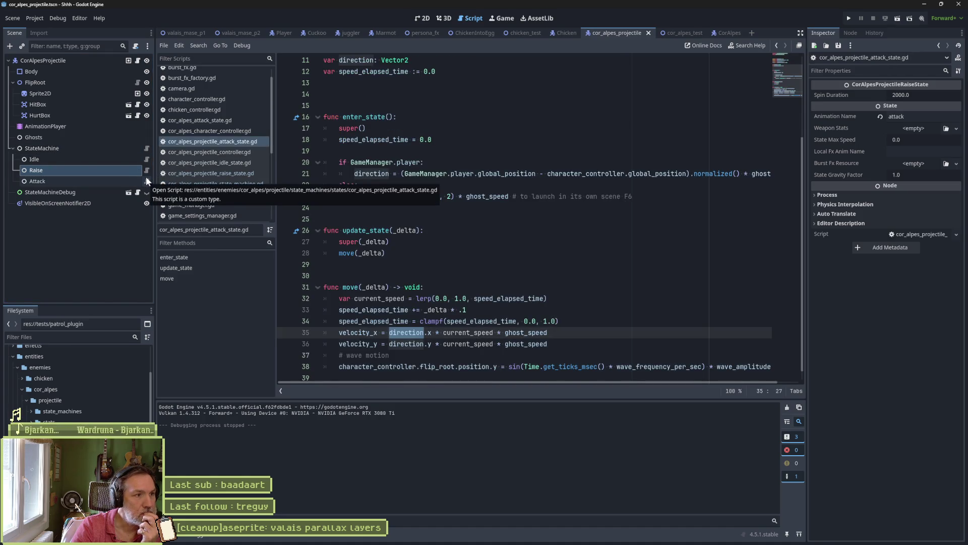
click(145, 170)
click(146, 181)
click(122, 149)
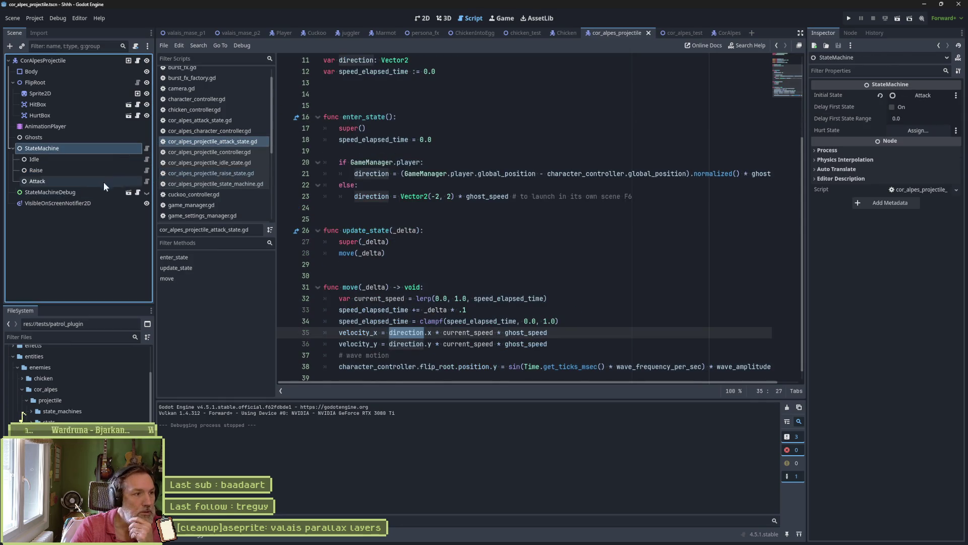
click(145, 181)
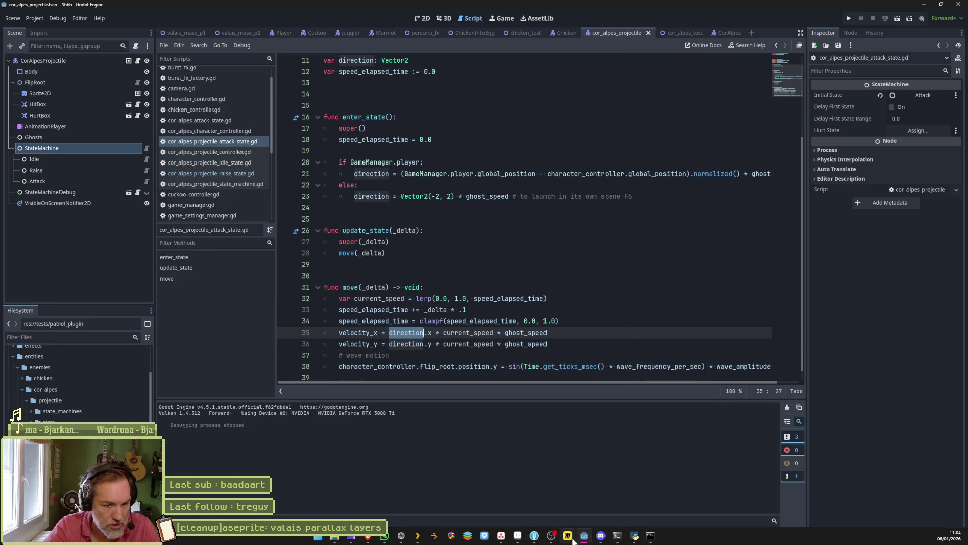
Bring up Fork's list of uncommitted local changes.
mouse_move(534, 535)
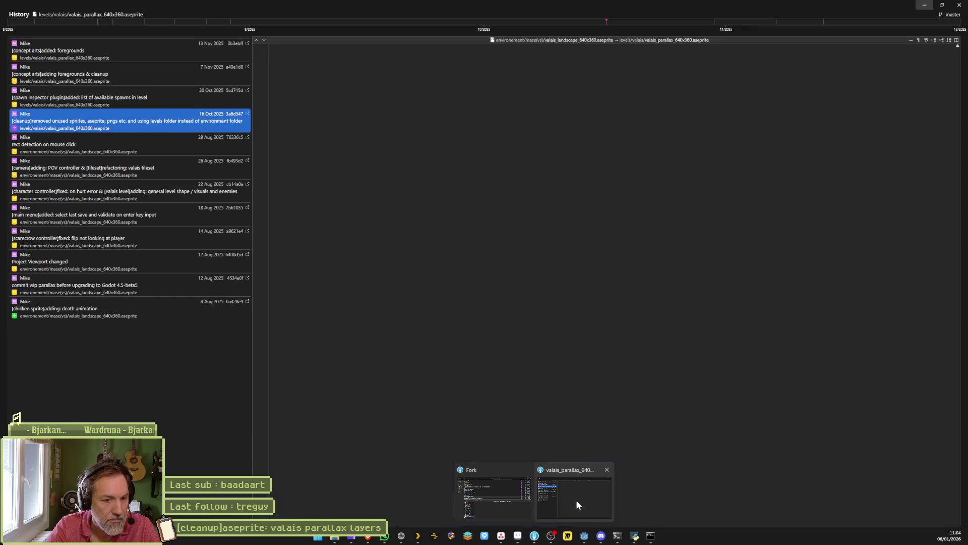
click(607, 469)
click(545, 497)
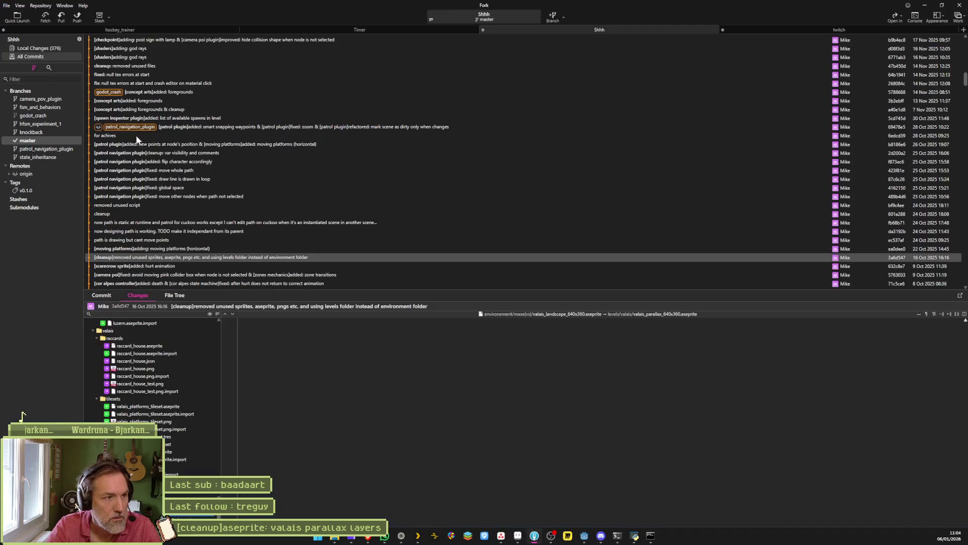
click(44, 49)
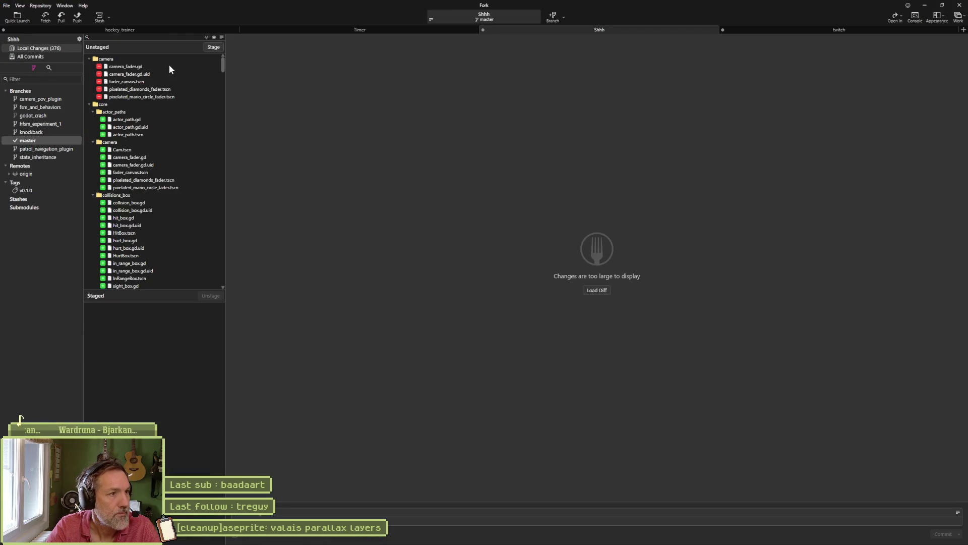
Close the task detail panel on the Asana board and minimize the browser.
click(501, 535)
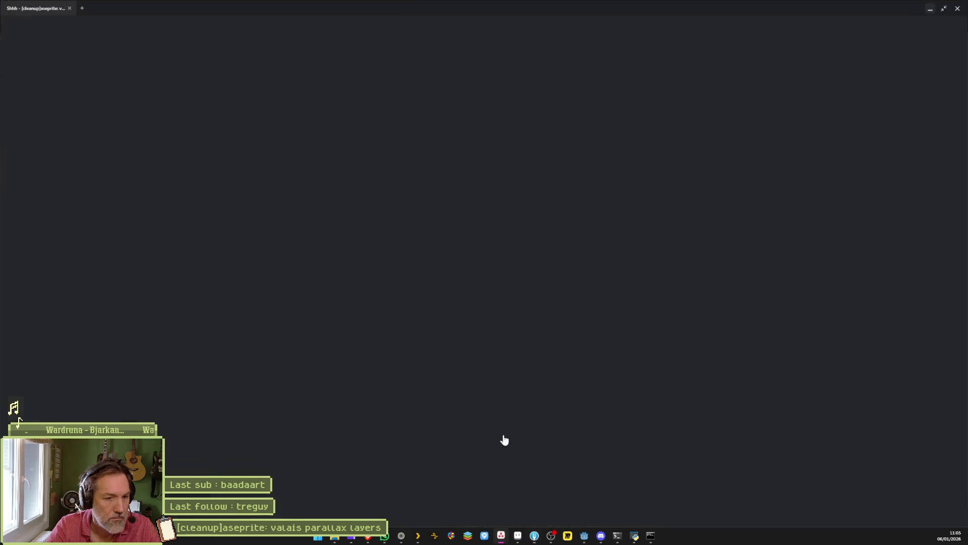
key(ctrl+a)
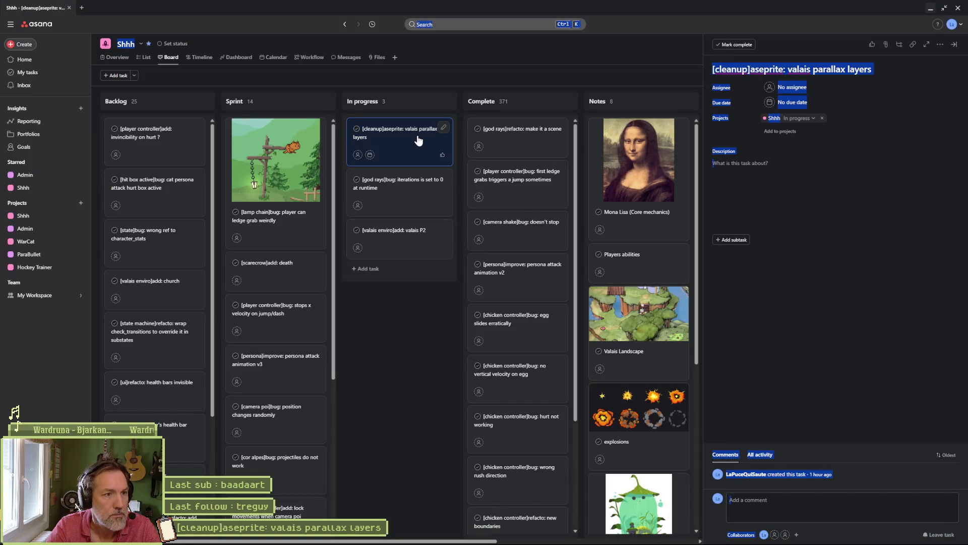
click(391, 311)
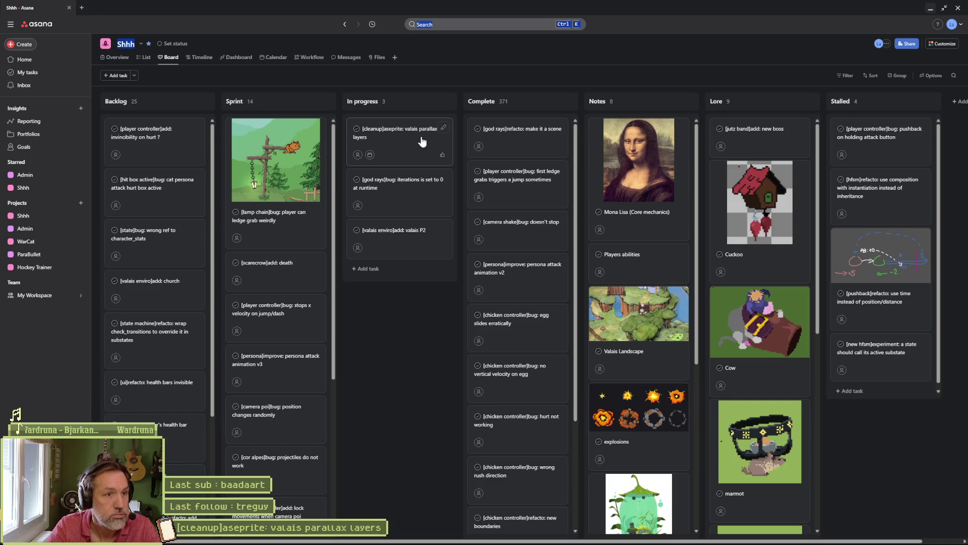
click(931, 9)
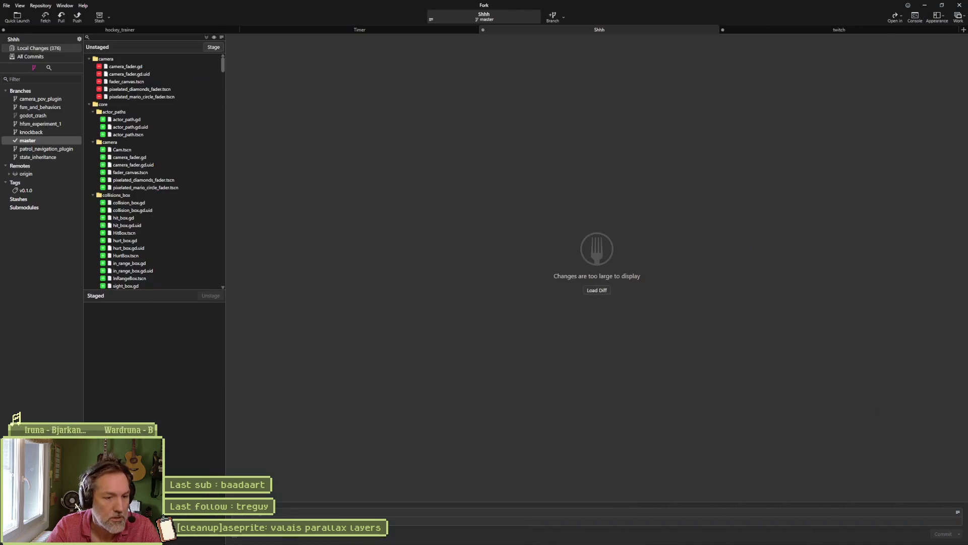
Stage all changes and commit them as "project files and folders organization".
key(ctrl+shift+s)
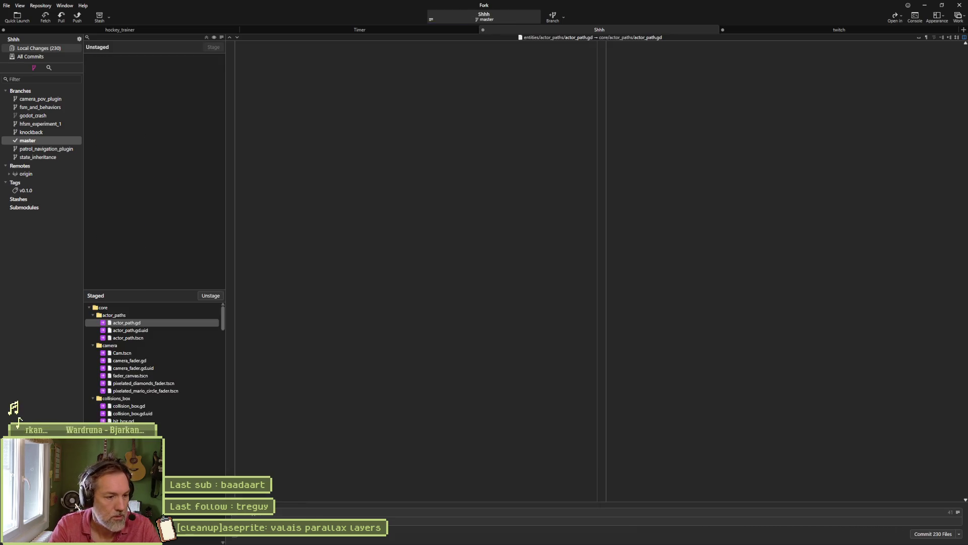
text(project files and)
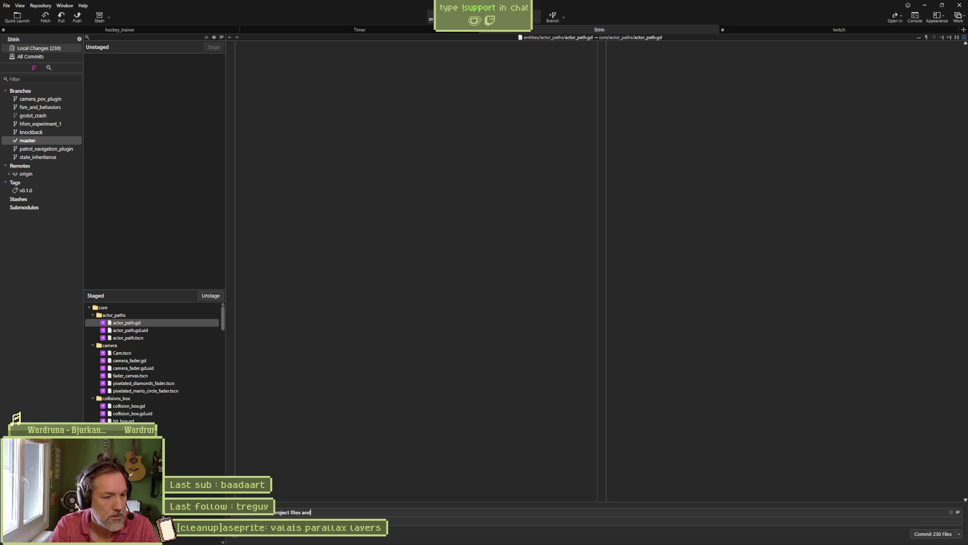
text(folders)
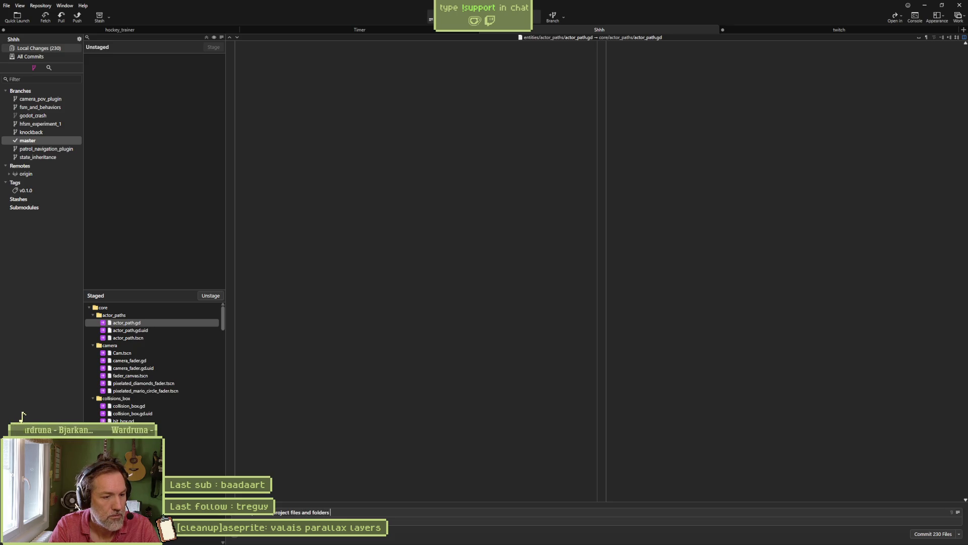
text(ions)
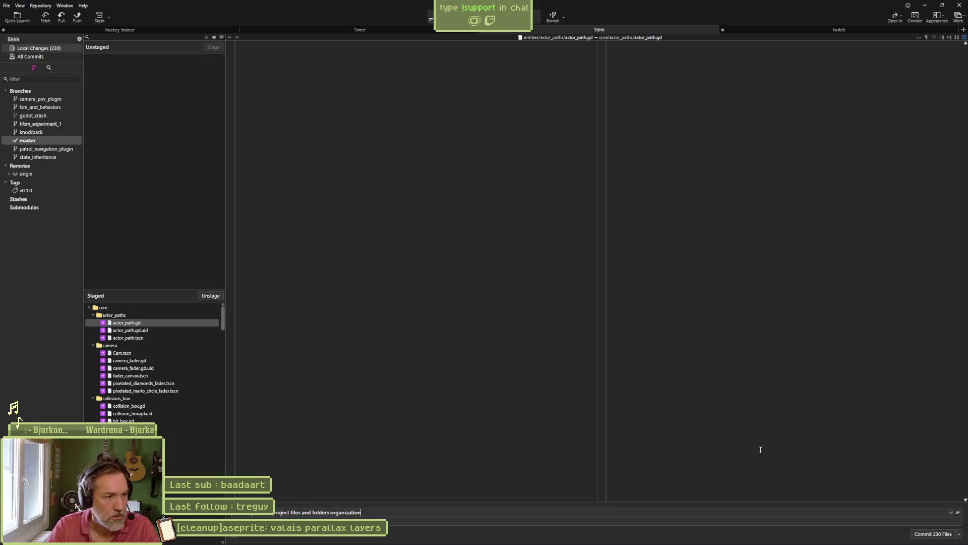
click(933, 534)
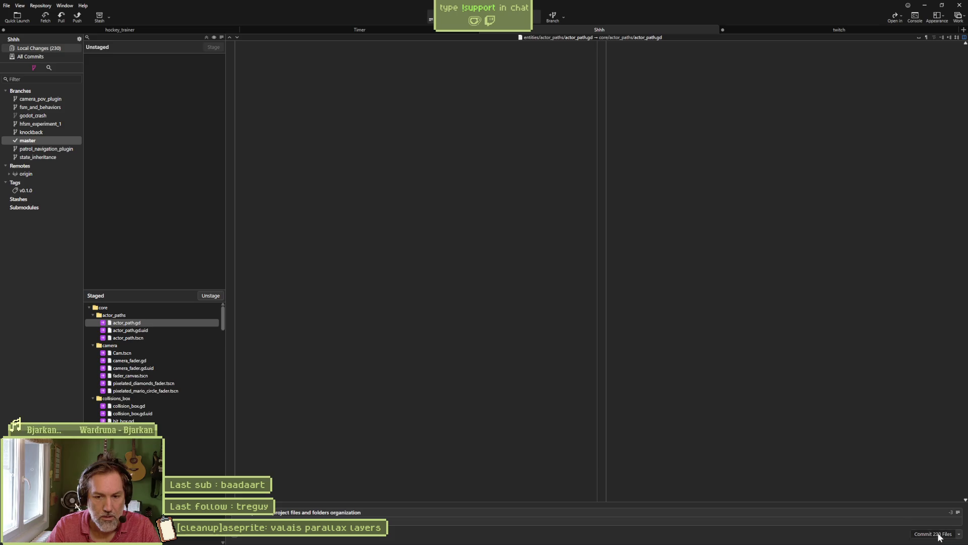
Push the new commit to the remote and minimize Fork.
click(77, 17)
click(527, 298)
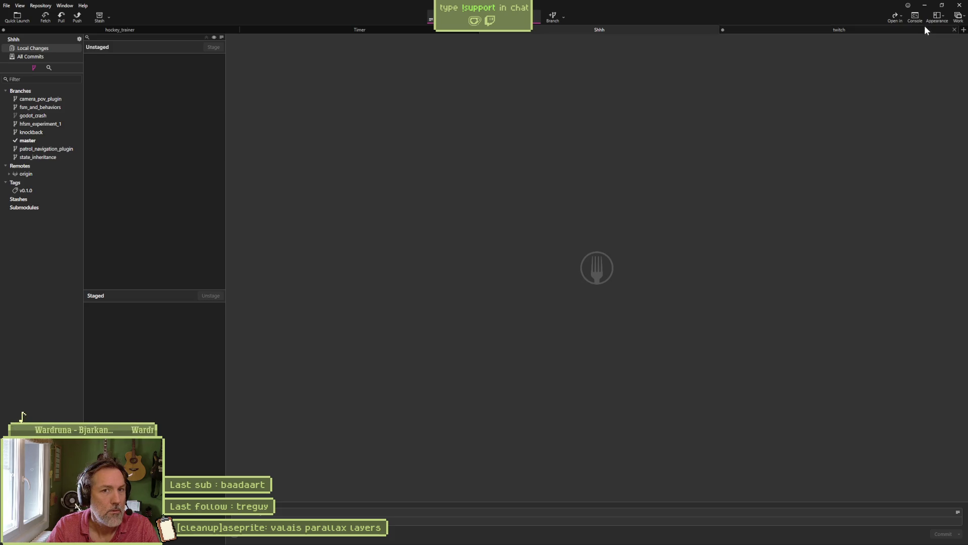
click(924, 5)
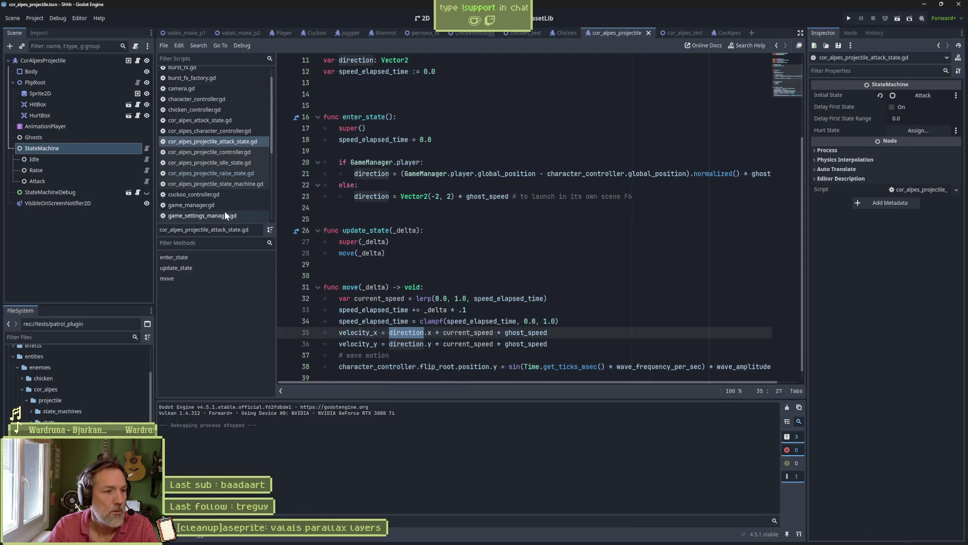
Select the Idle and Raise nodes, cancel deletion, and open the Idle state script.
click(78, 168)
shift+click(83, 161)
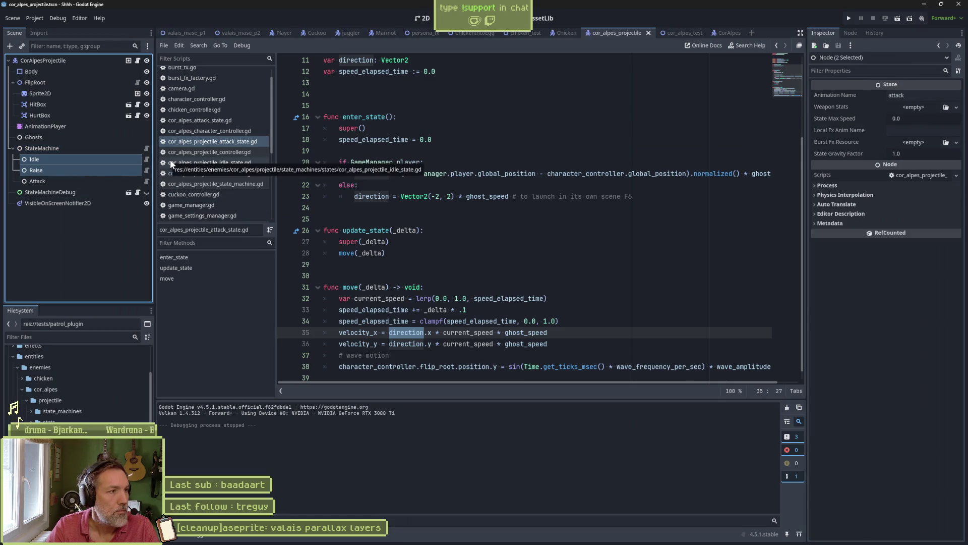
key(Delete)
key(Escape)
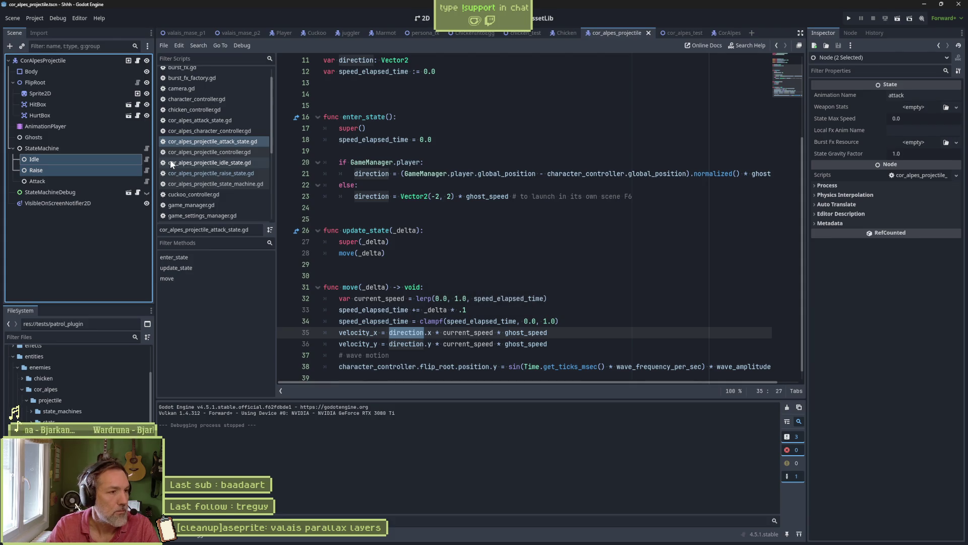
click(147, 160)
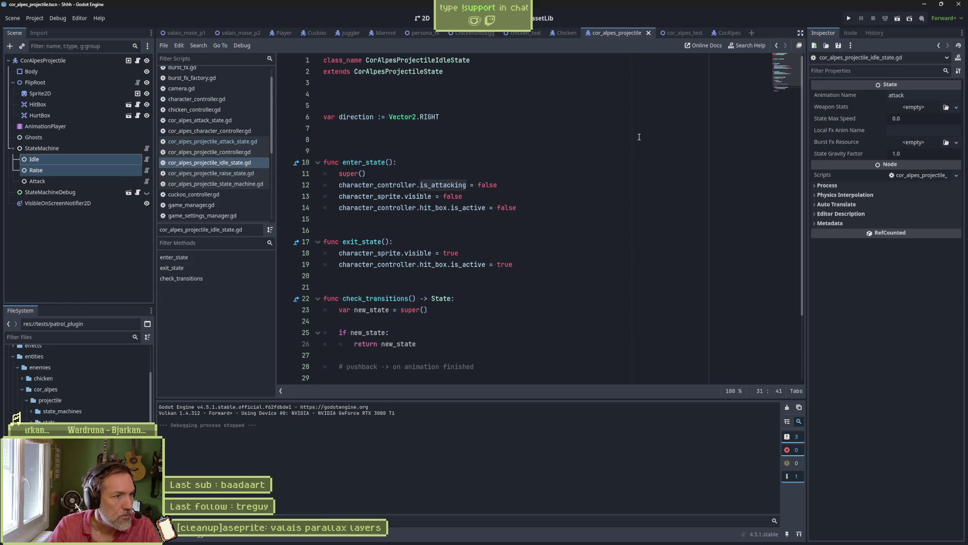
right_click(238, 167)
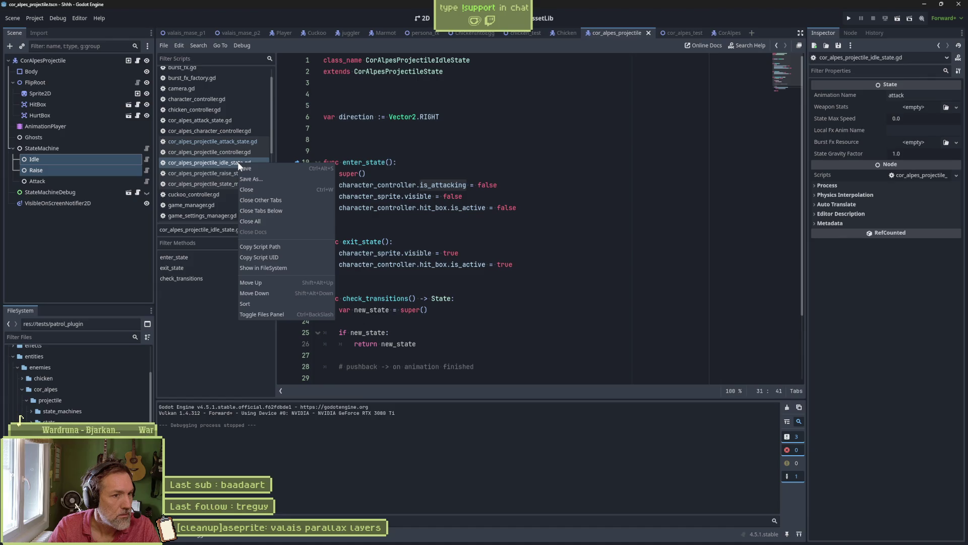
click(443, 190)
Locate the state scripts in the FileSystem dock and select the idle state script file.
mouse_move(450, 189)
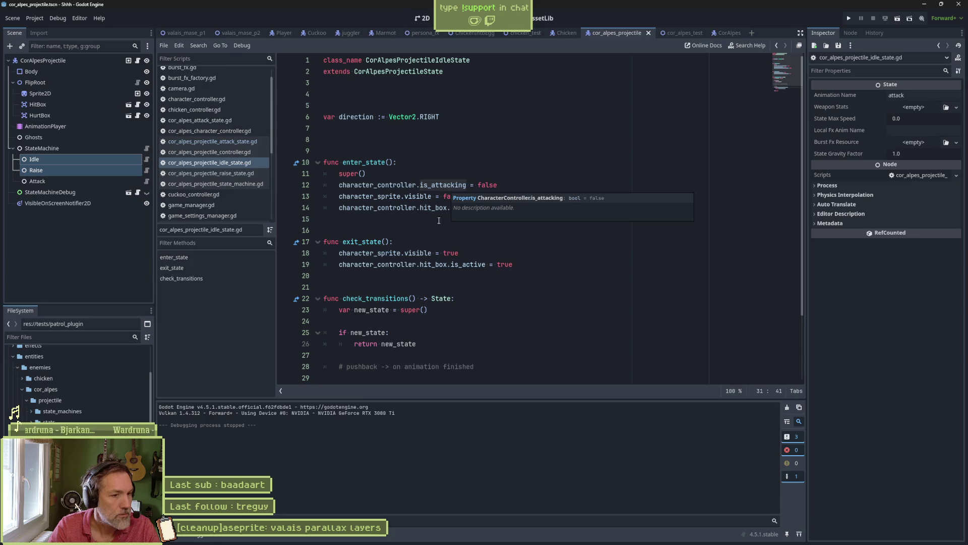
scroll(487, 248, down, 3)
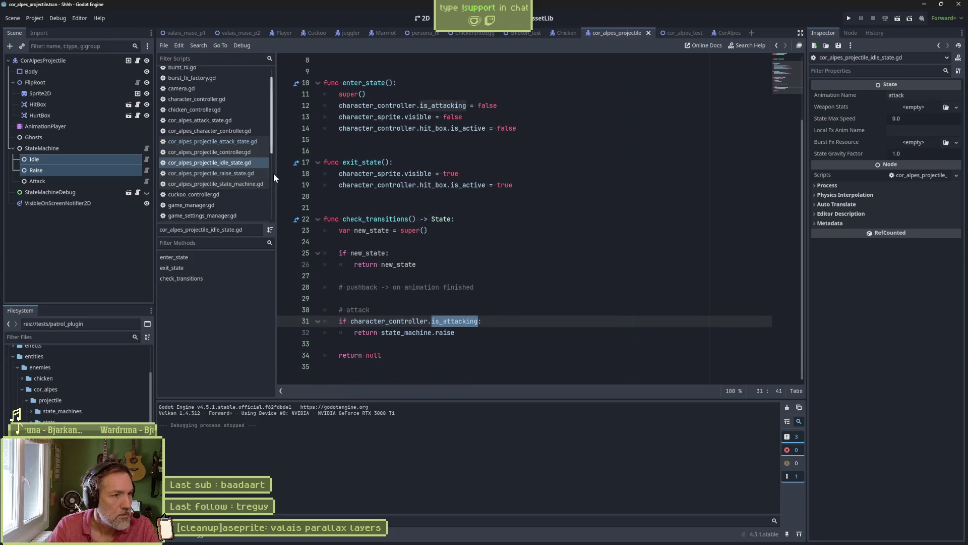
right_click(247, 143)
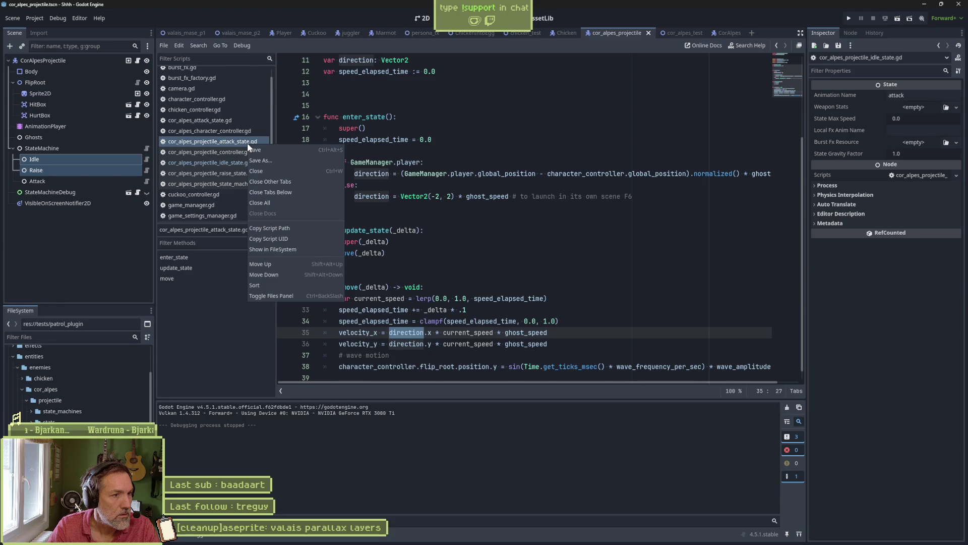
click(295, 250)
scroll(136, 422, down, 2)
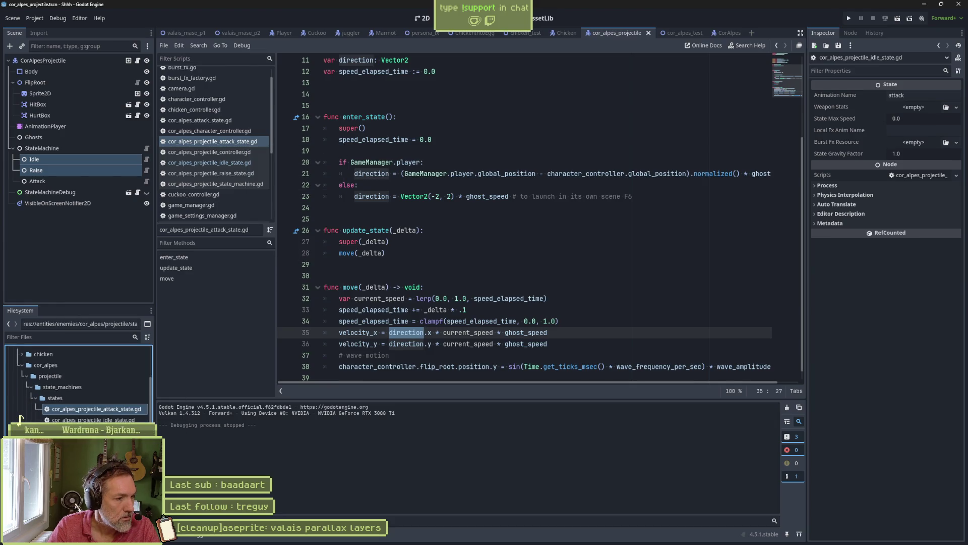
click(136, 419)
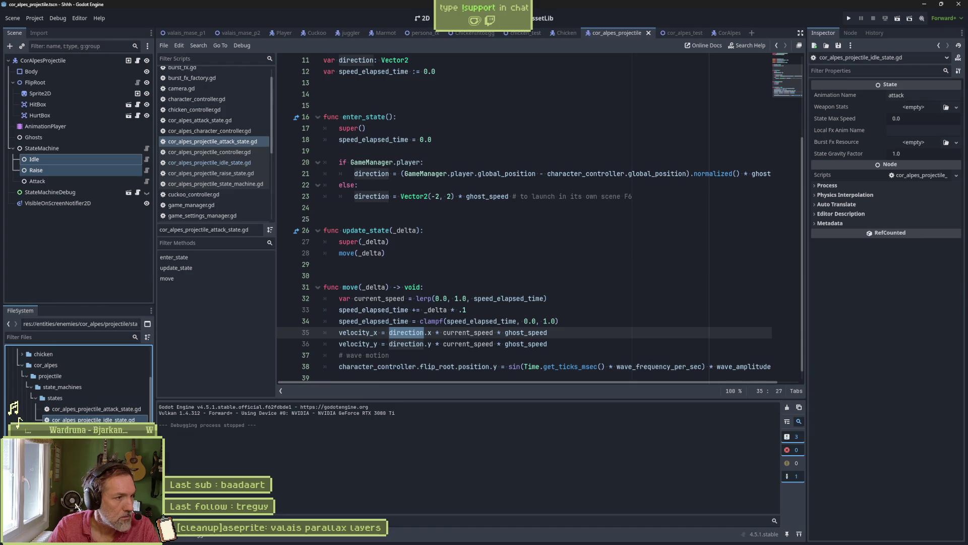
Delete the Idle and Raise nodes and their idle and raise state script files.
click(66, 159)
shift+click(69, 171)
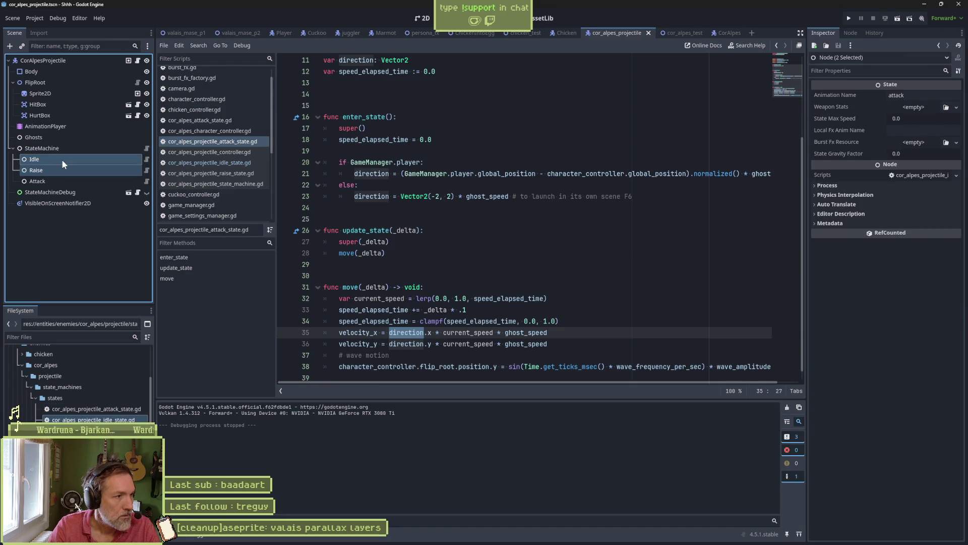
key(Delete)
click(462, 278)
click(22, 416)
key(Delete)
key(Return)
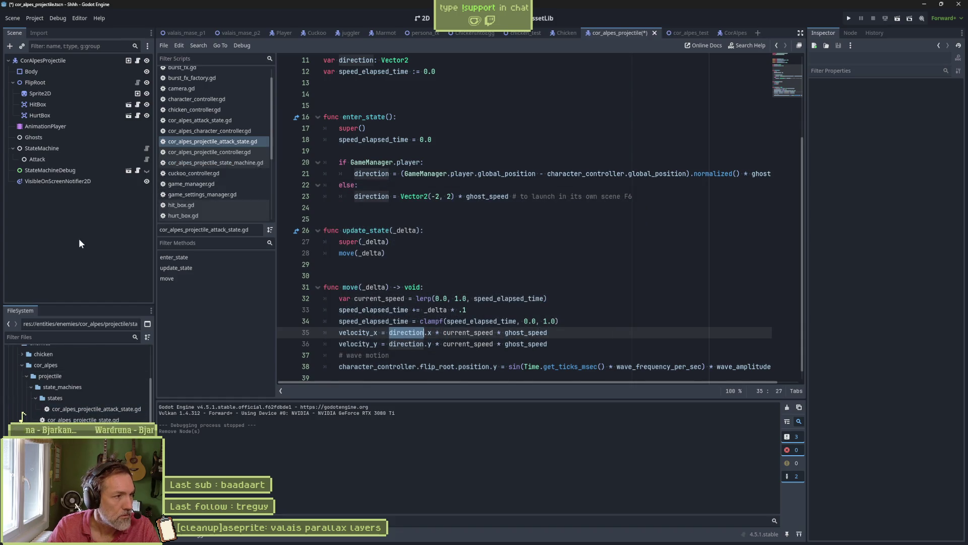
click(146, 147)
click(411, 117)
key(ctrl+shift+k)
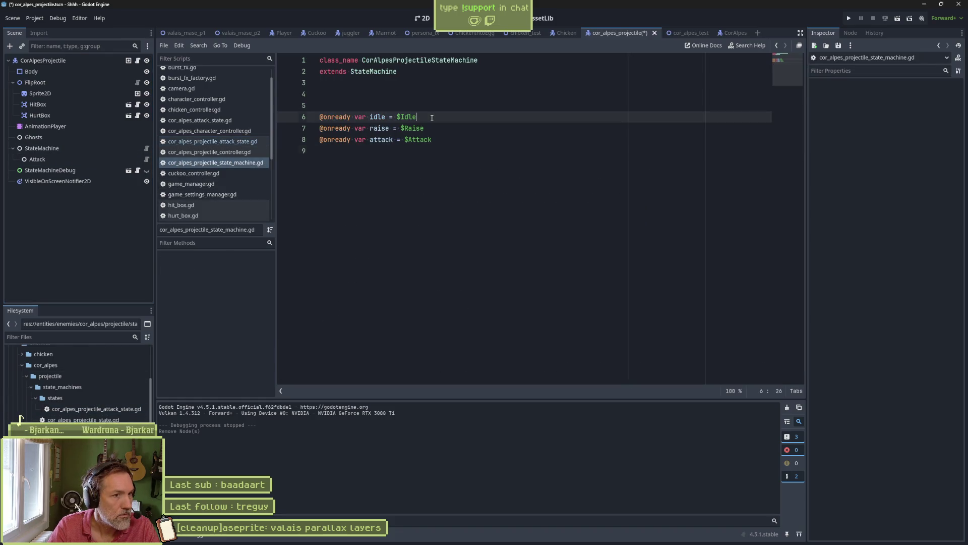
key(ctrl+shift+k)
key(ctrl+s)
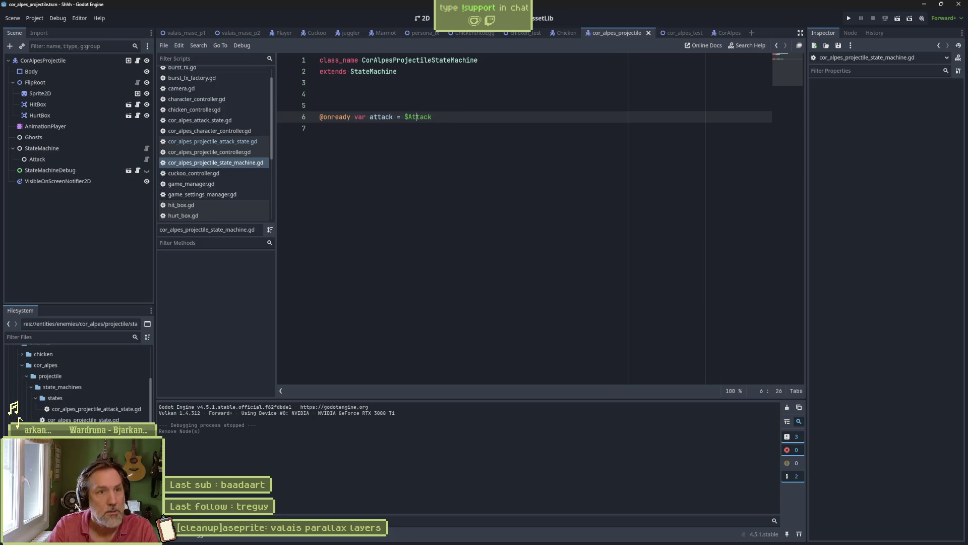
click(673, 35)
key(F6)
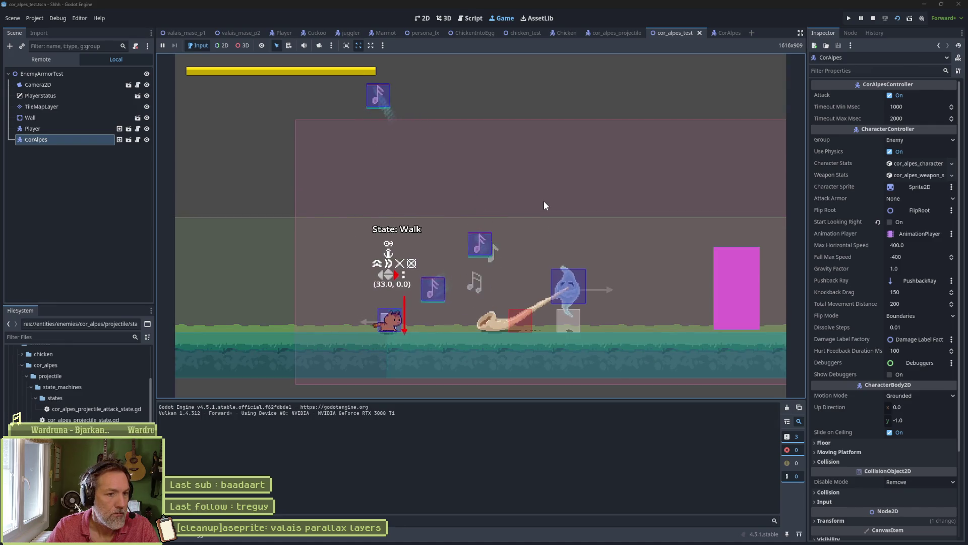
Walk the player right, attack upward, then stop the game with F8.
key(Right)
key(Up)
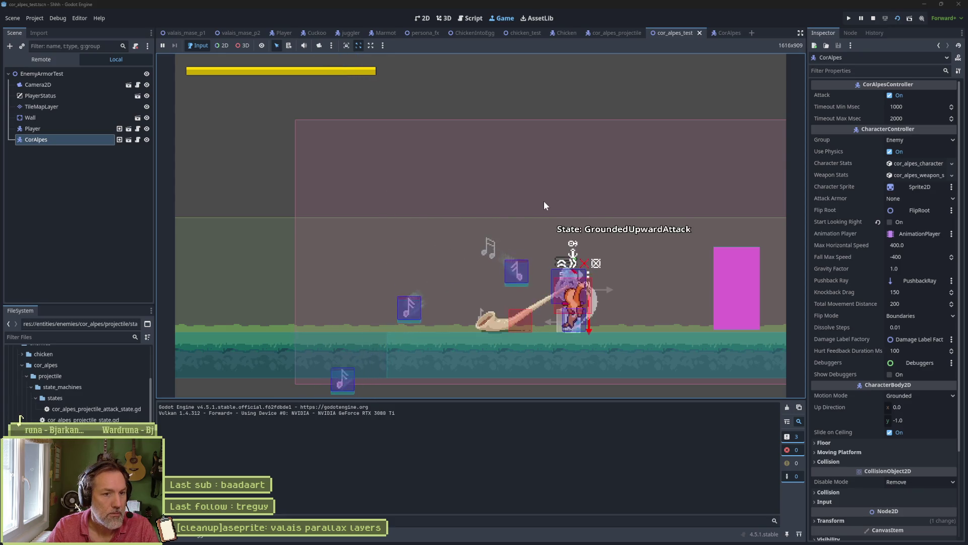
key(F8)
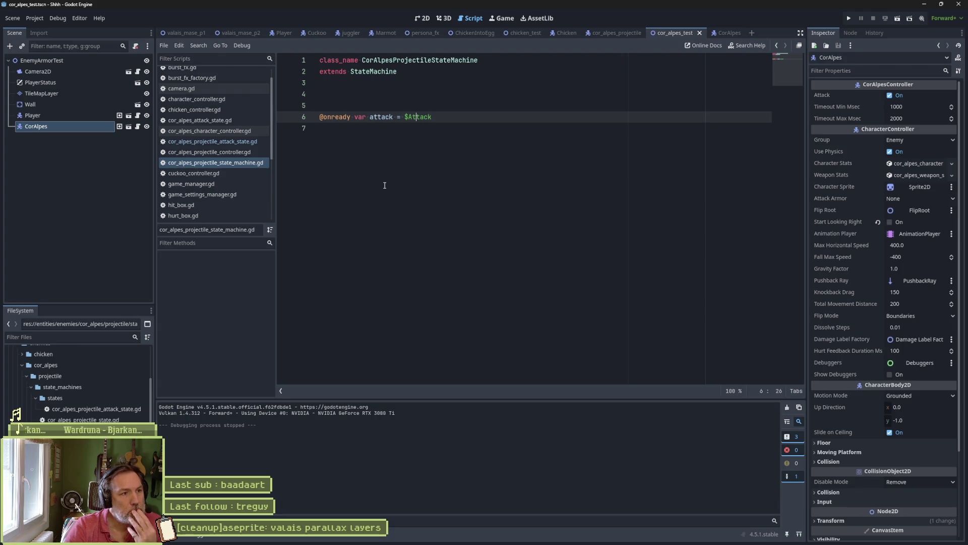
Close all open scripts and all scene tabs, saving the level scene.
right_click(197, 90)
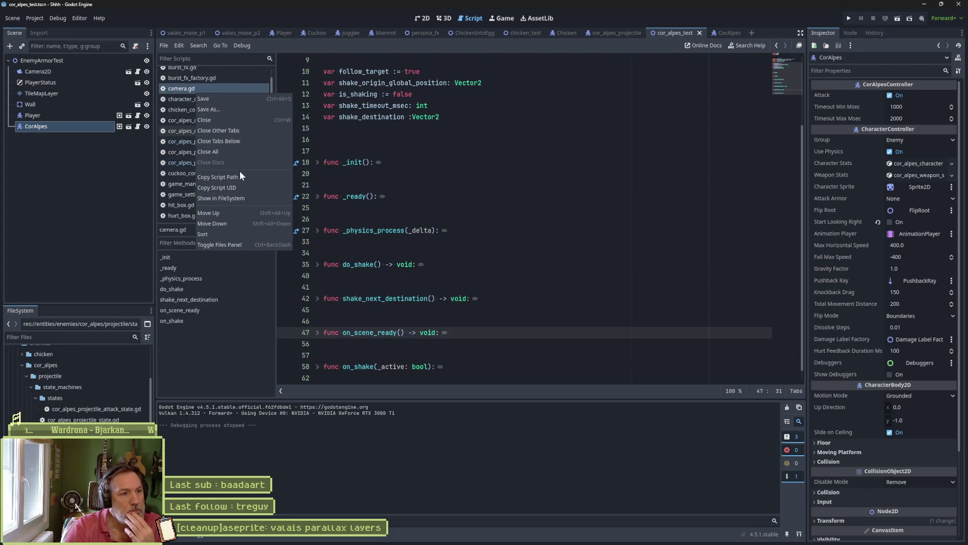
click(252, 150)
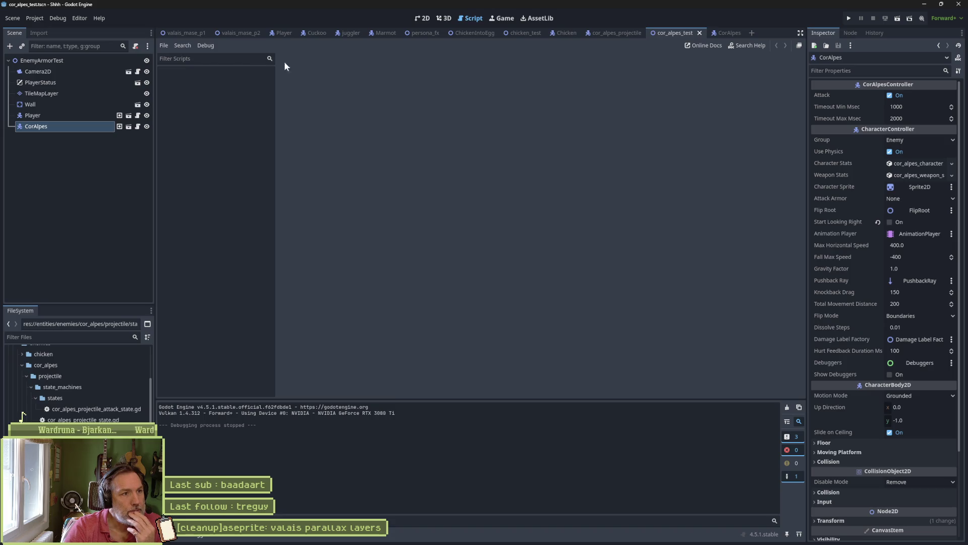
right_click(188, 31)
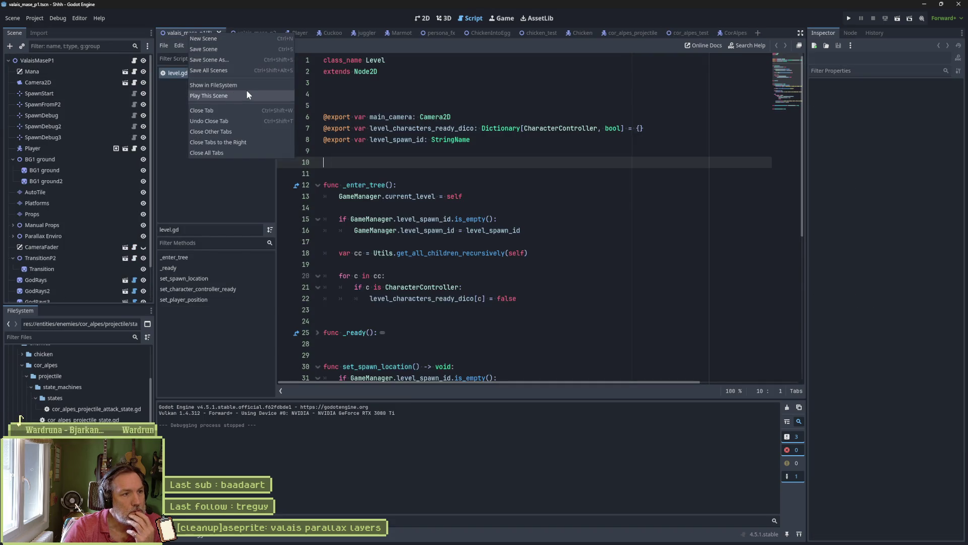
click(252, 152)
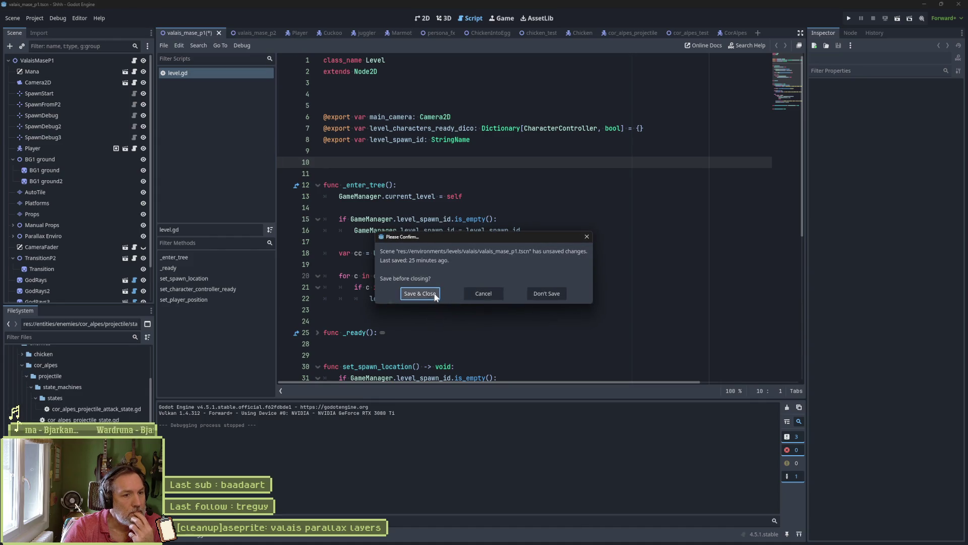
click(428, 294)
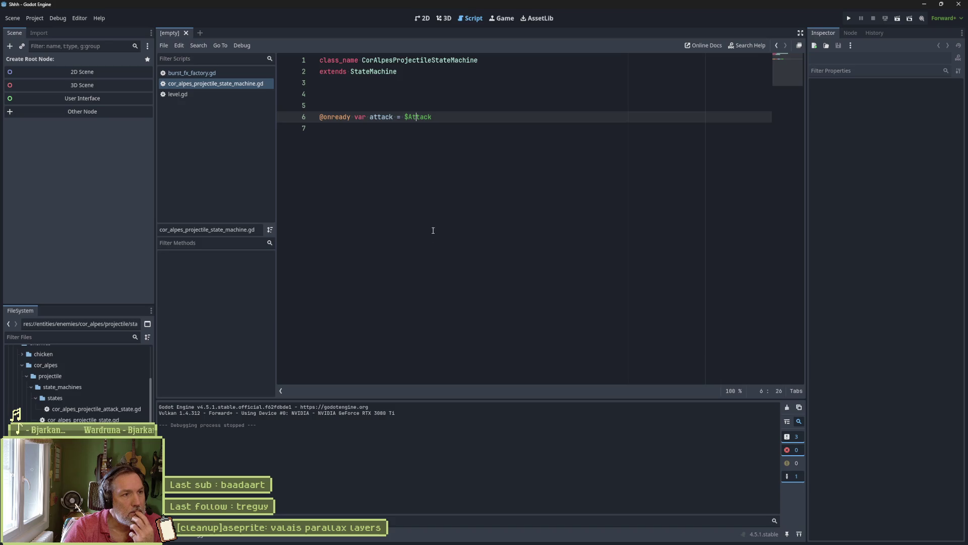
Close the burst_fx_factory, state machine and level.gd scripts, then open CorAlpes.tscn in 2D.
middle_click(202, 73)
middle_click(202, 73)
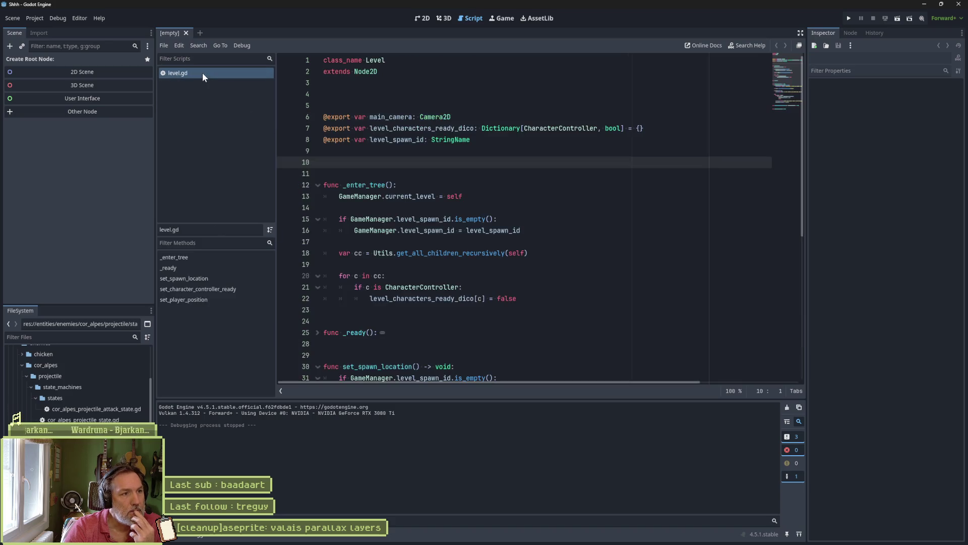
middle_click(202, 73)
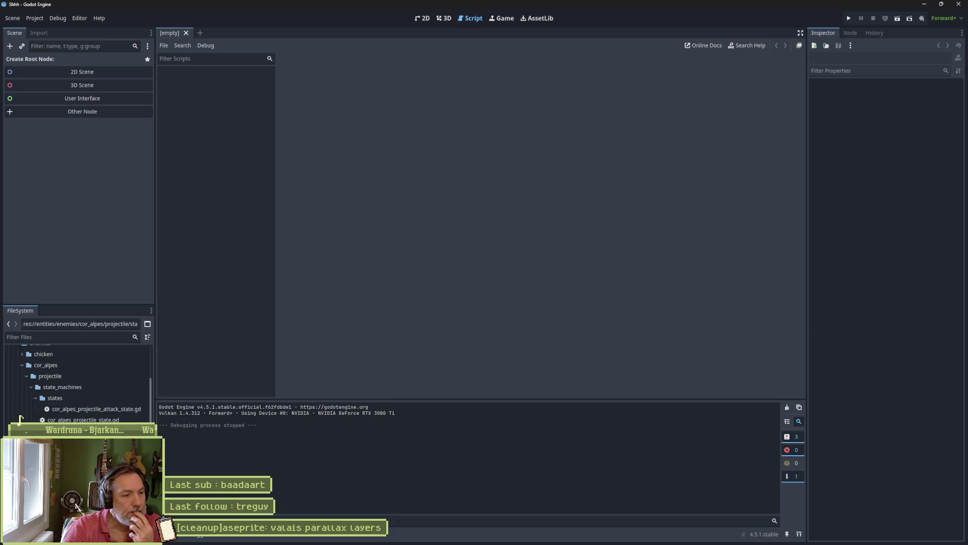
double_click(60, 441)
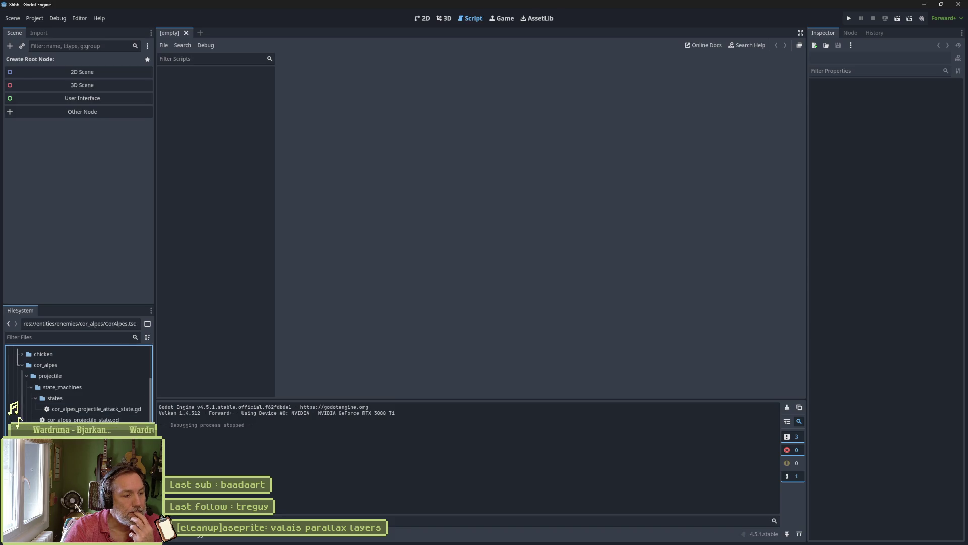
click(423, 19)
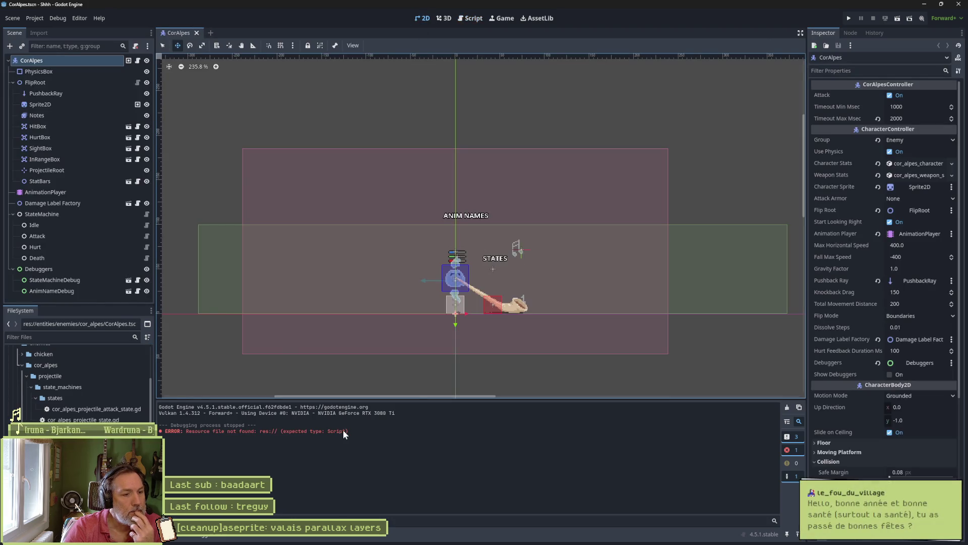
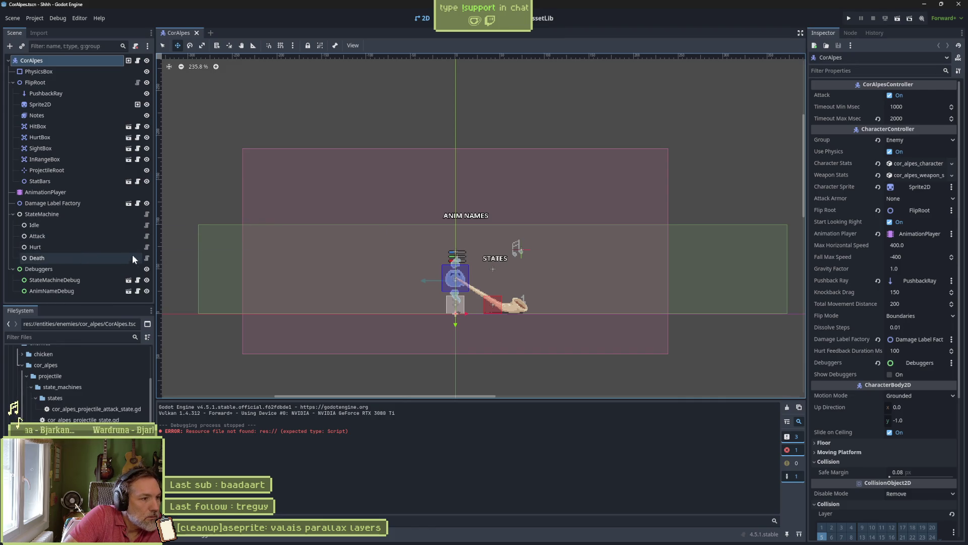
Delete check_transitions from cor_alpes_attack_state.gd, save the script, and return to cor_alpes_test.
click(147, 235)
scroll(408, 271, down, 4)
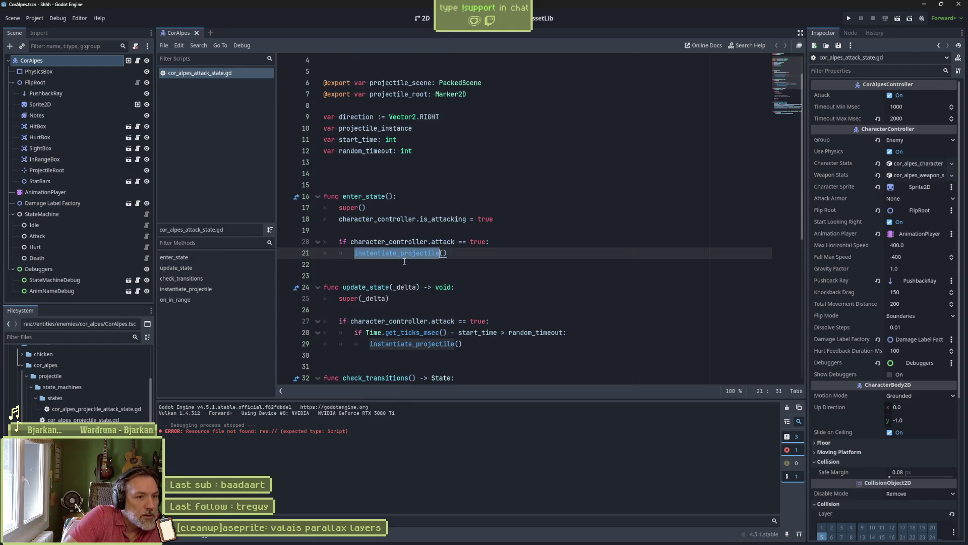
scroll(462, 266, down, 3)
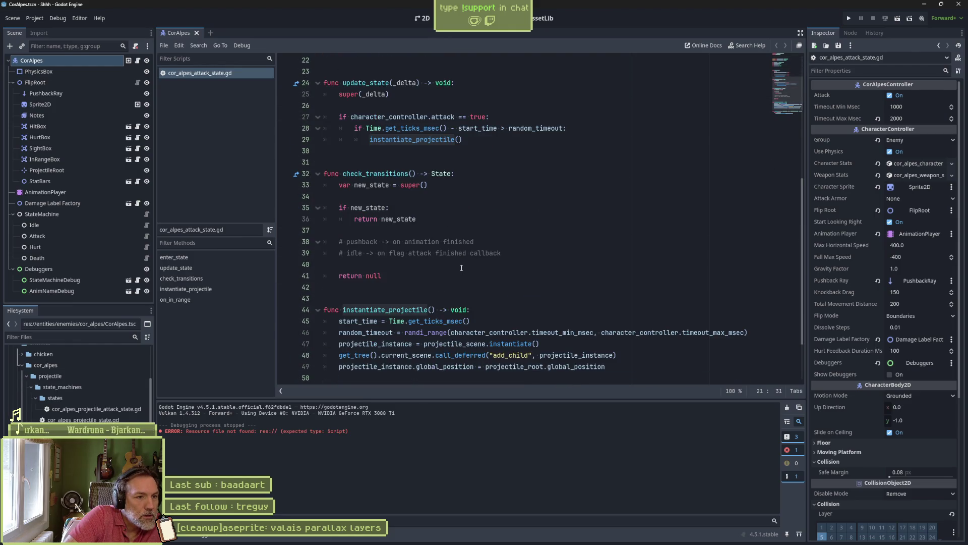
drag(450, 273, 389, 207)
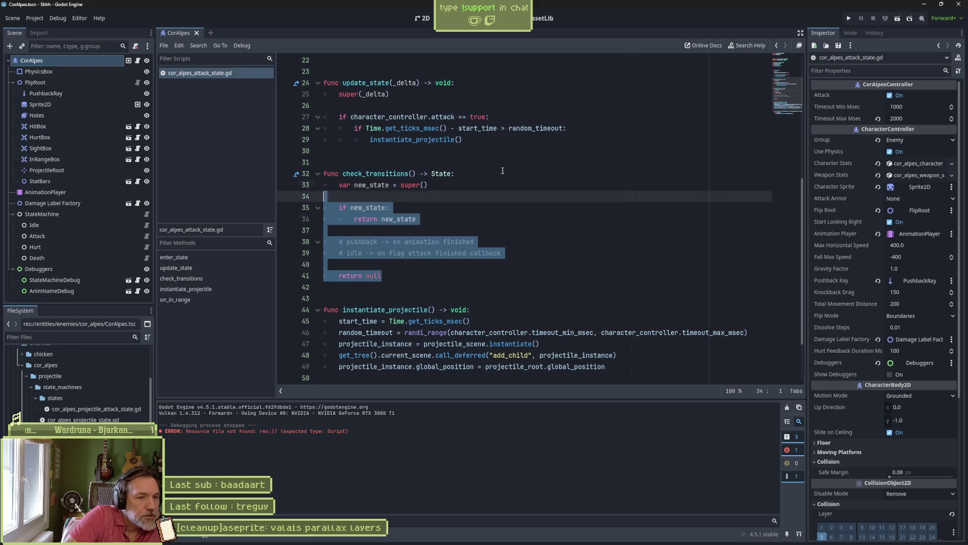
mouse_move(496, 252)
mouse_down()
mouse_move(383, 185)
mouse_move(332, 241)
mouse_move(473, 242)
mouse_up()
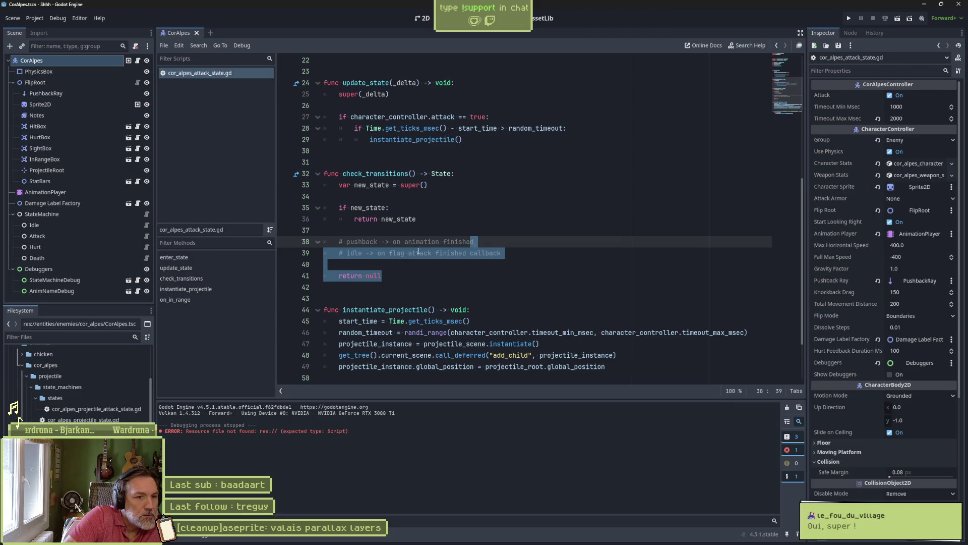
scroll(470, 254, down, 2)
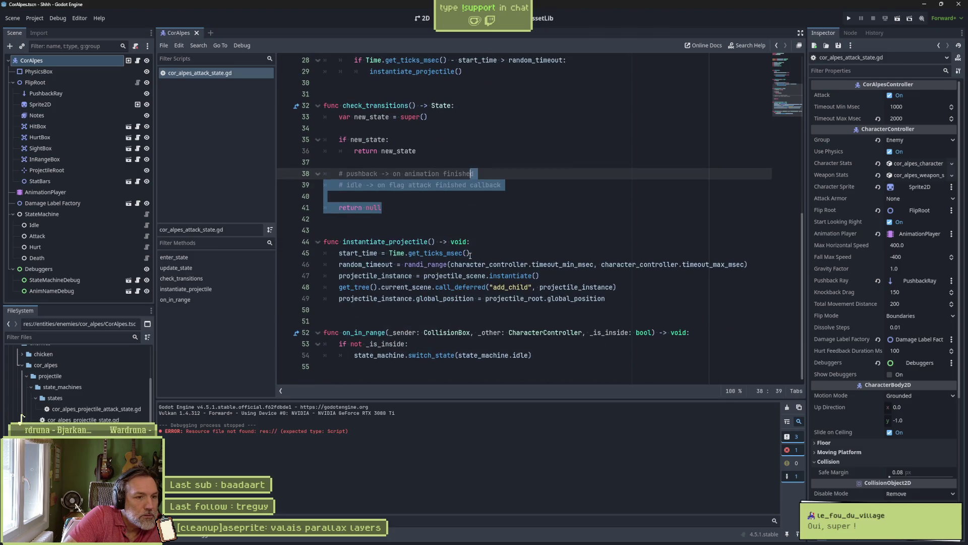
click(403, 196)
mouse_move(416, 208)
mouse_down()
mouse_move(454, 174)
mouse_move(479, 71)
mouse_up()
key(Delete)
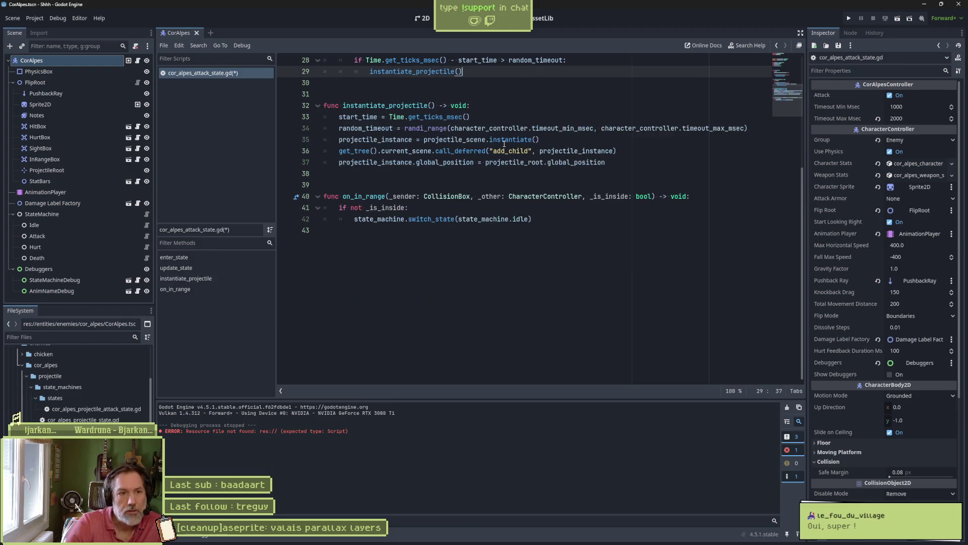
key(ctrl+s)
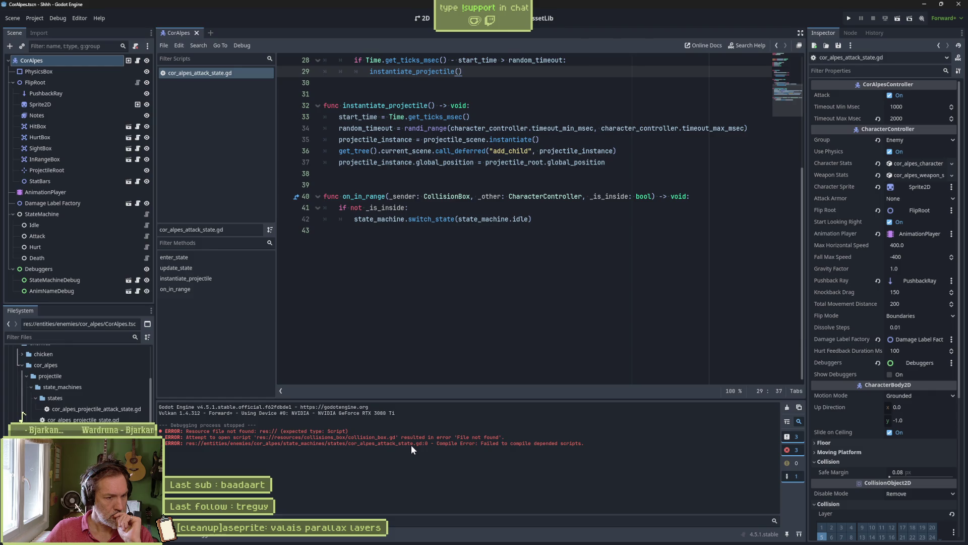
key(ctrl+shift+t)
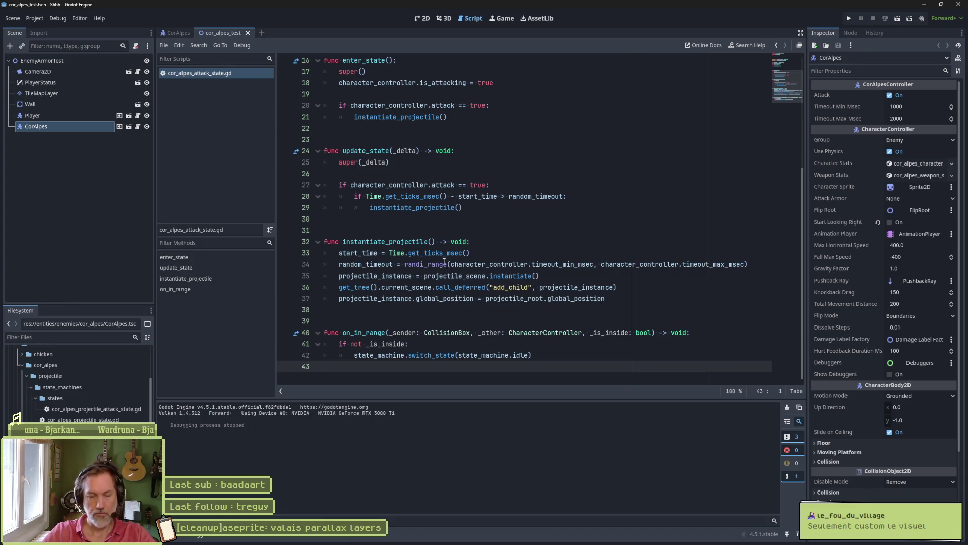
Read the randi_range and instantiate docs in the random_timeout code, then open the CorAlpes scene.
mouse_move(443, 261)
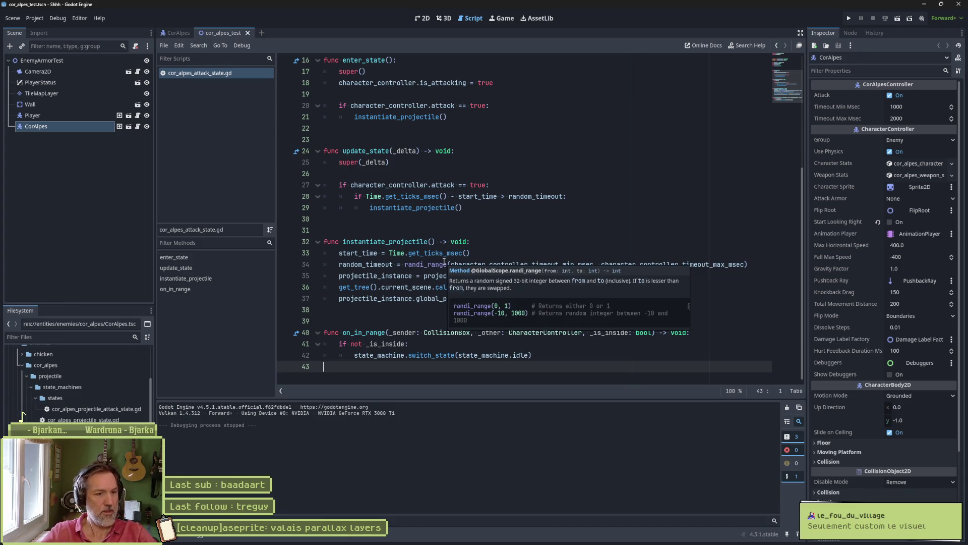
click(450, 264)
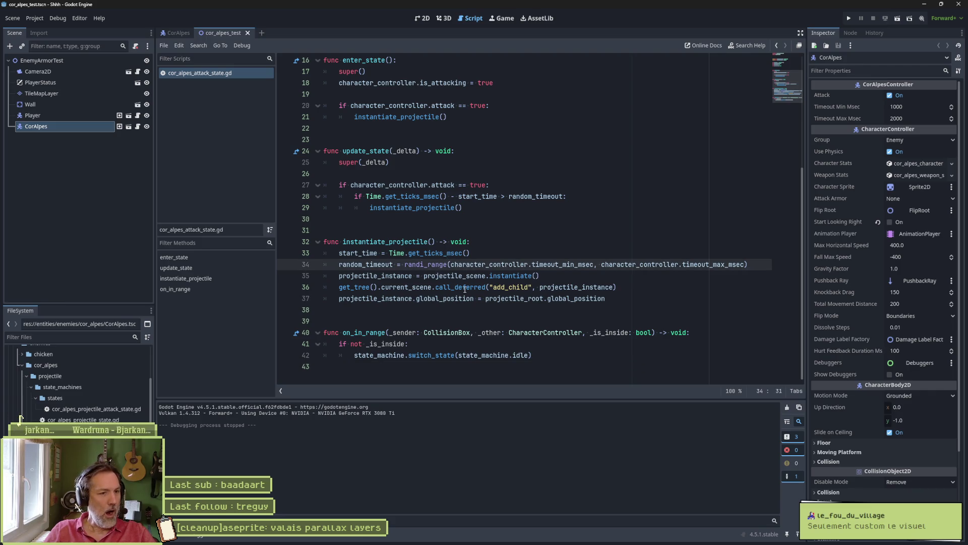
click(499, 310)
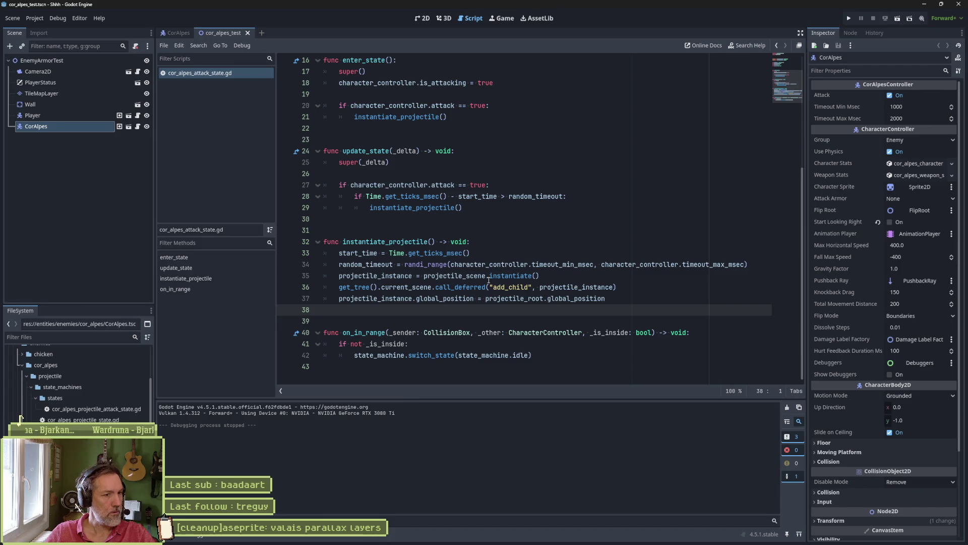
mouse_move(489, 281)
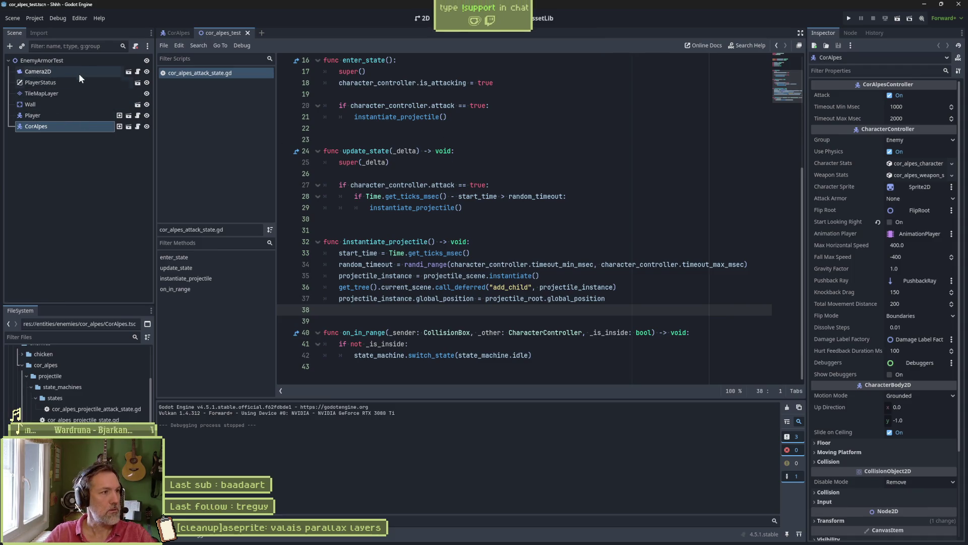
click(128, 127)
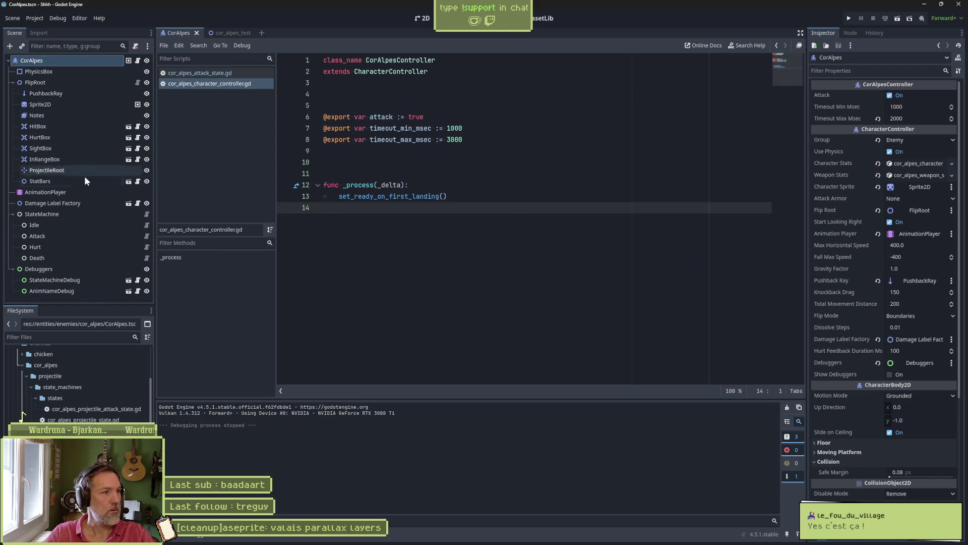
Open the Attack node's assigned Projectile Scene from the Inspector.
click(117, 236)
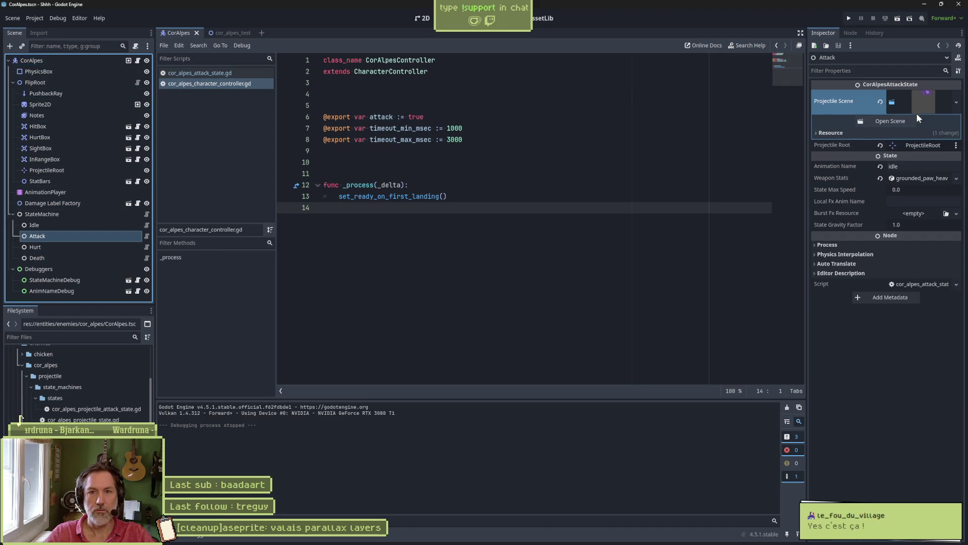
click(898, 121)
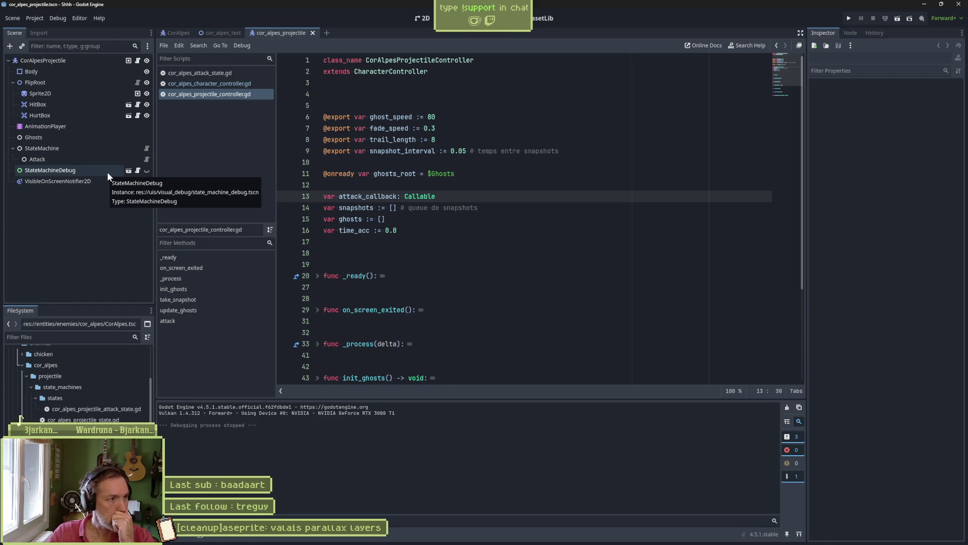
Show cor_alpes_projectile on the 2D canvas and inspect the script-less Ghosts node.
click(93, 62)
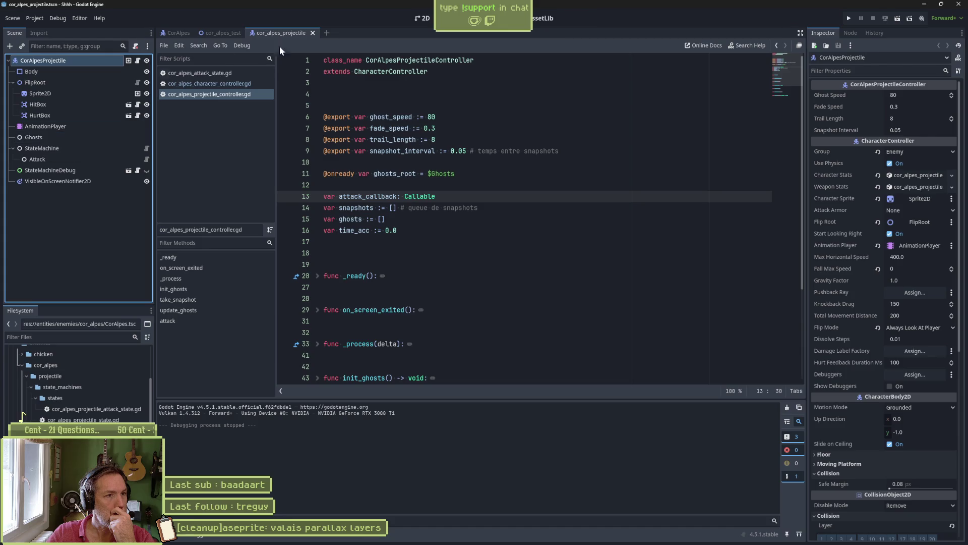
click(422, 19)
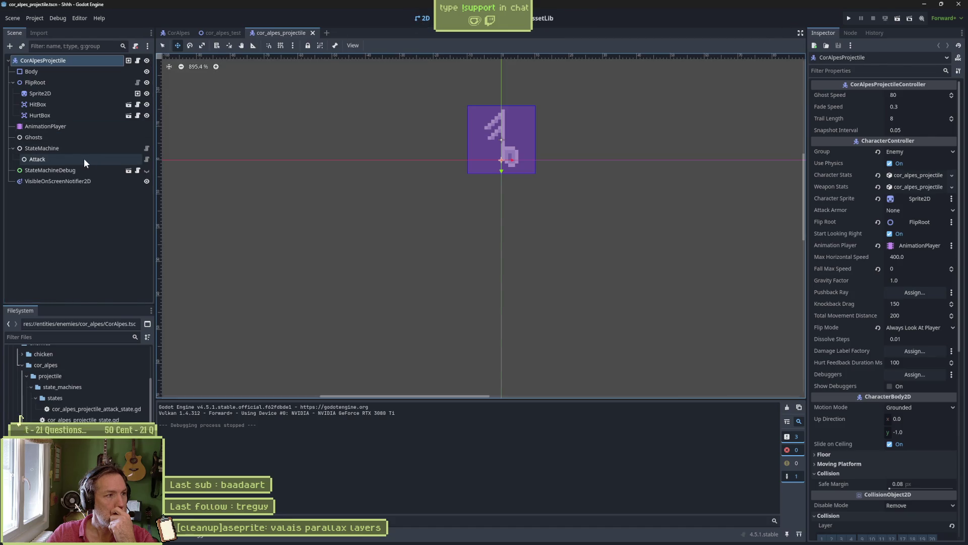
click(90, 138)
scroll(547, 192, down, 8)
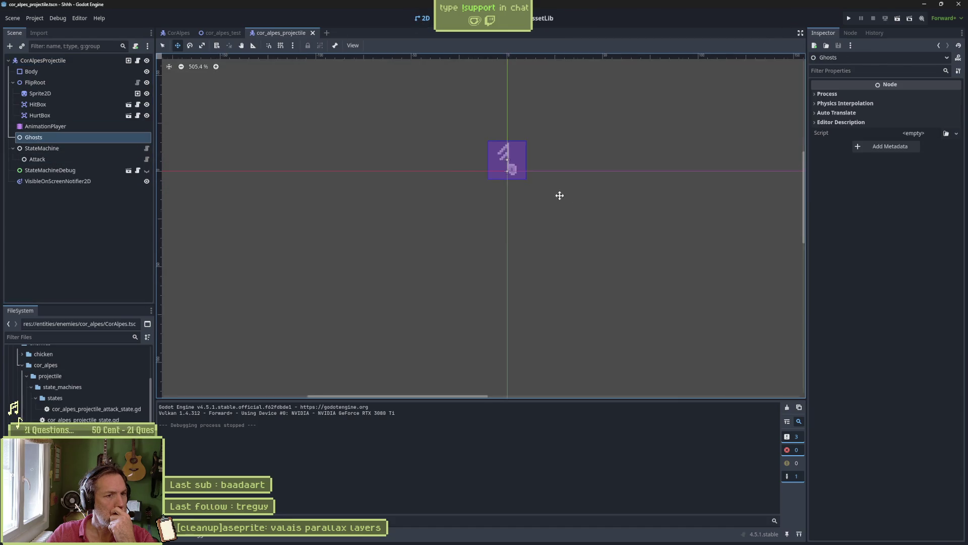
mouse_move(642, 199)
mouse_down()
mouse_move(357, 324)
mouse_move(436, 99)
mouse_move(495, 272)
mouse_up()
scroll(436, 100, up, 4)
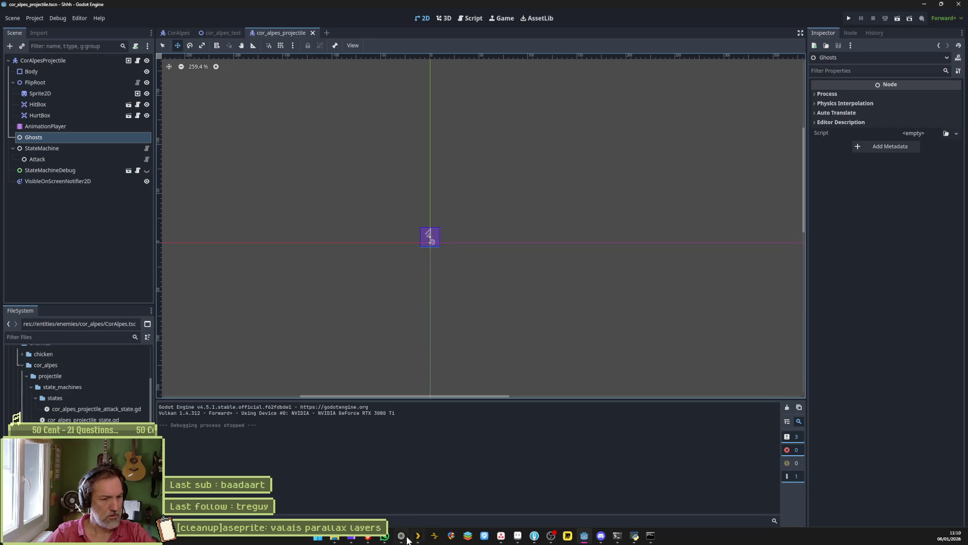
In the browser, search 'kenney', refine the search with 'game', and open the ICARUS Steam store page.
click(402, 542)
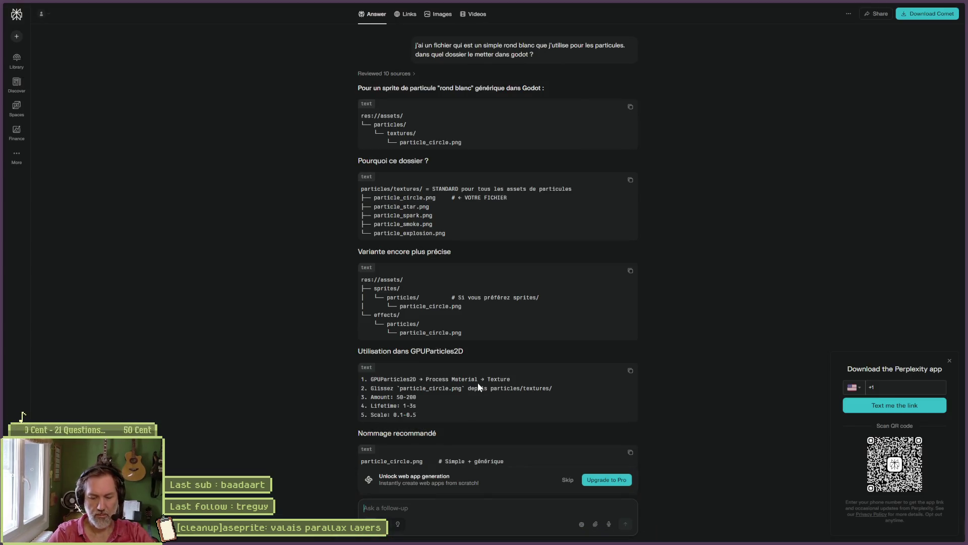
key(ctrl+t)
text(kenney)
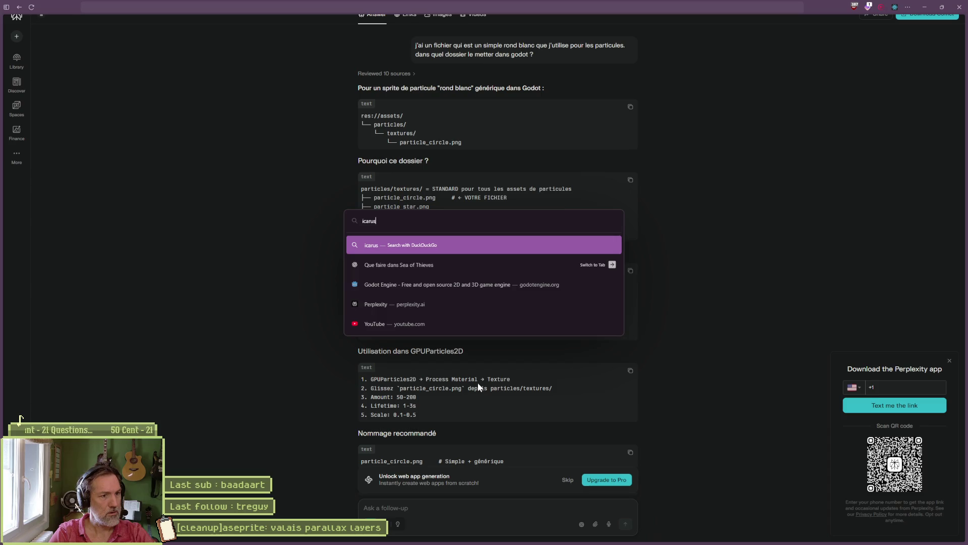
key(Return)
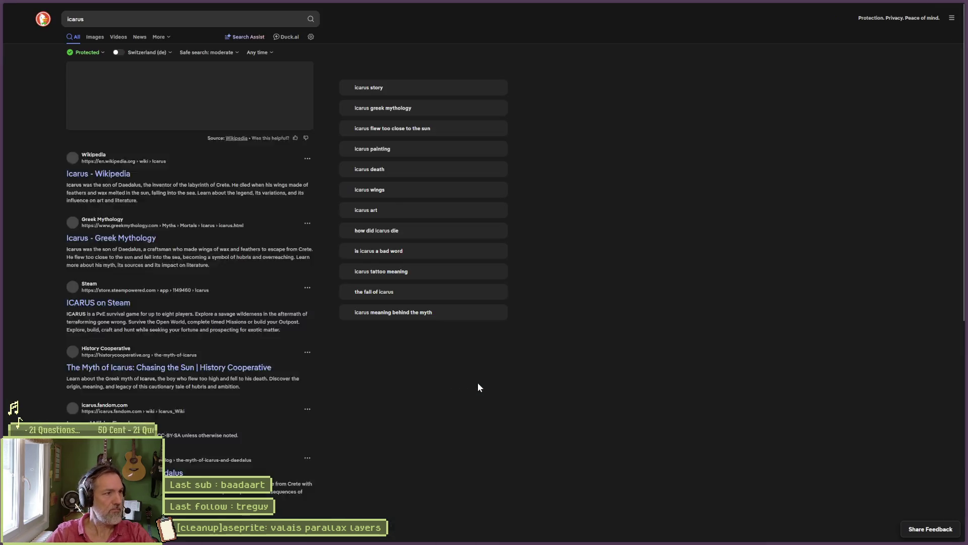
click(209, 27)
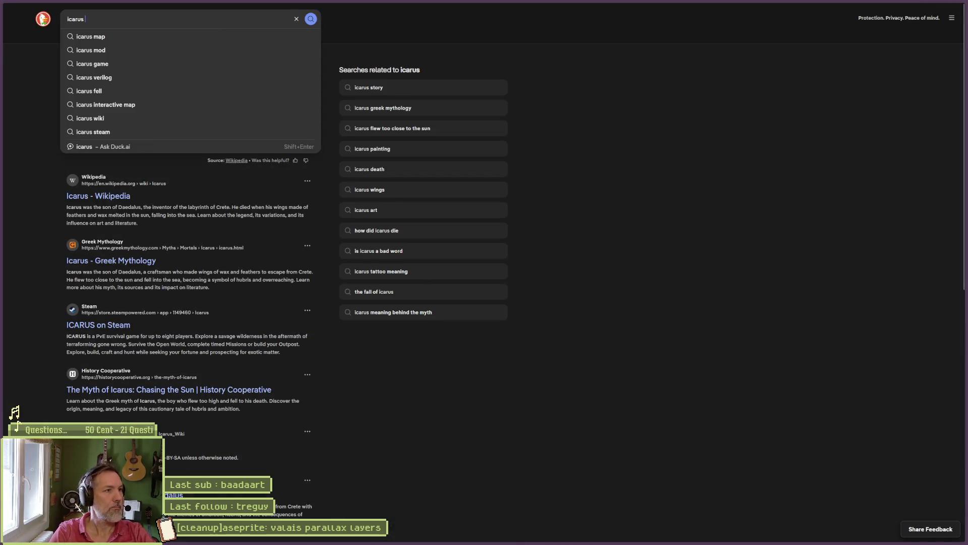
text(game)
key(Return)
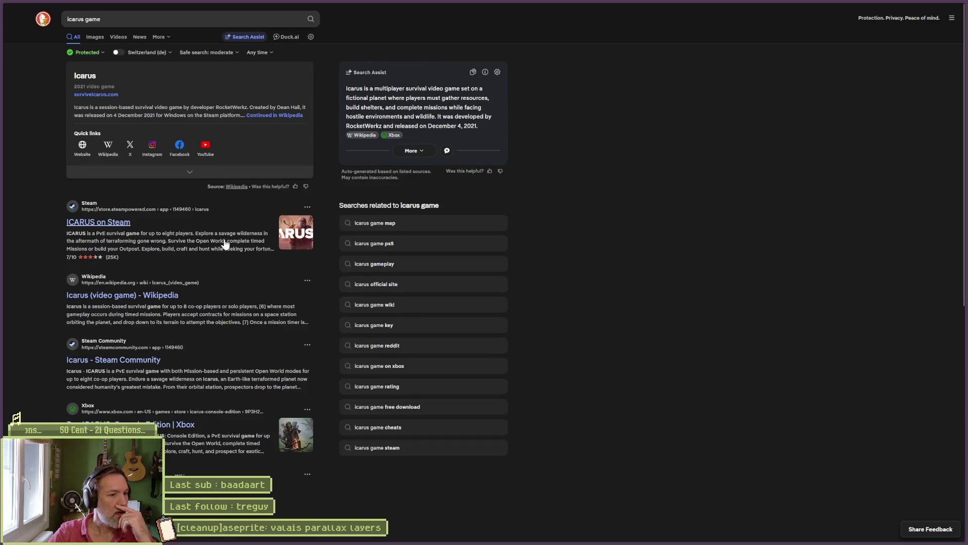
click(106, 224)
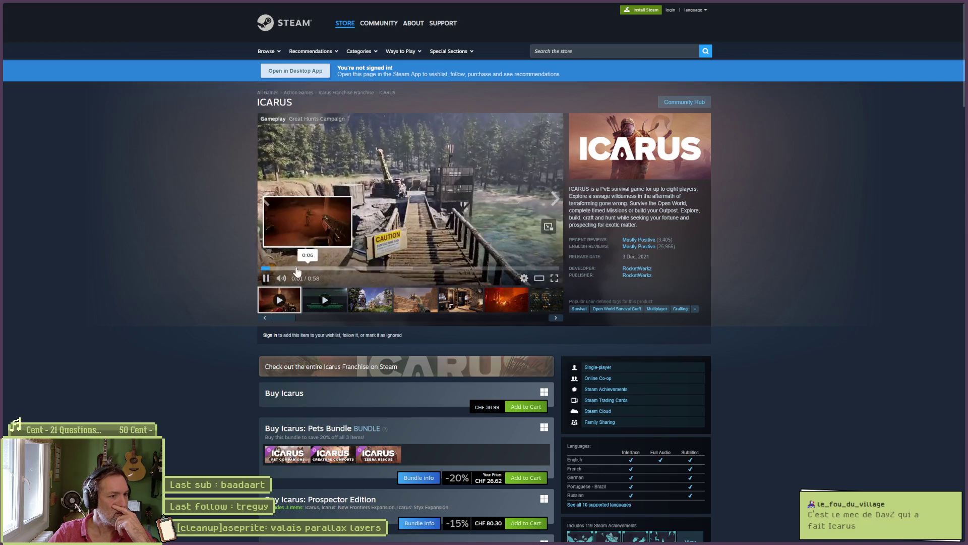
Skip ahead through the ICARUS trailer, pause it, and close the store tab.
click(297, 268)
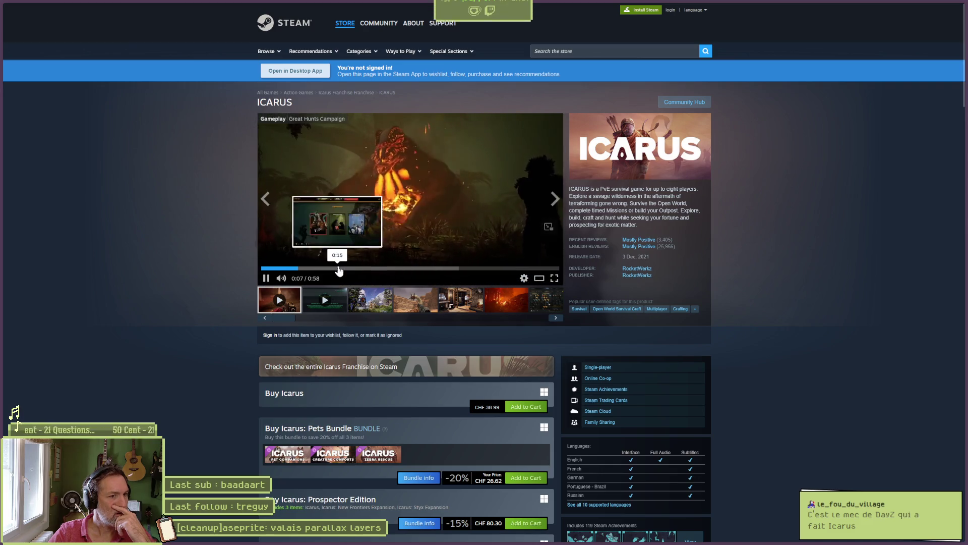
click(338, 269)
click(384, 269)
click(446, 269)
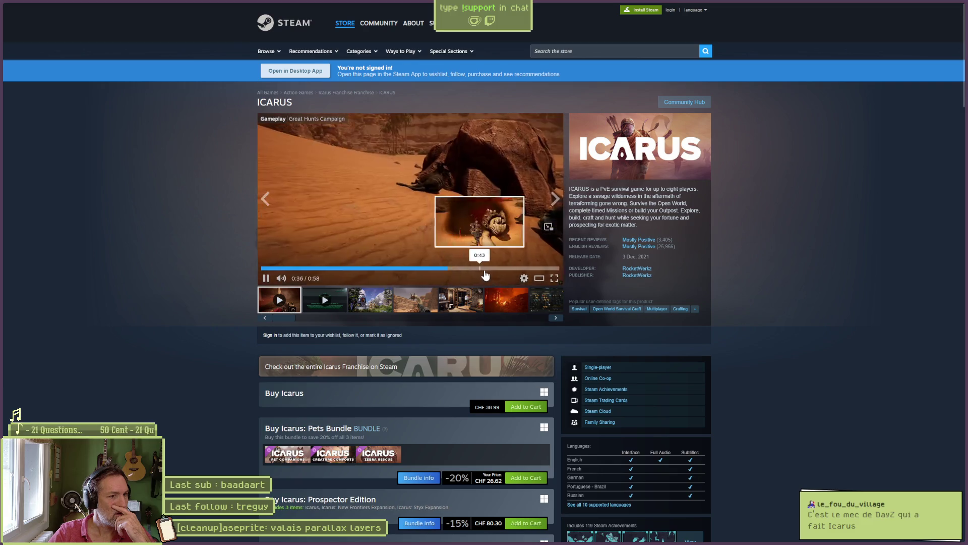
click(482, 269)
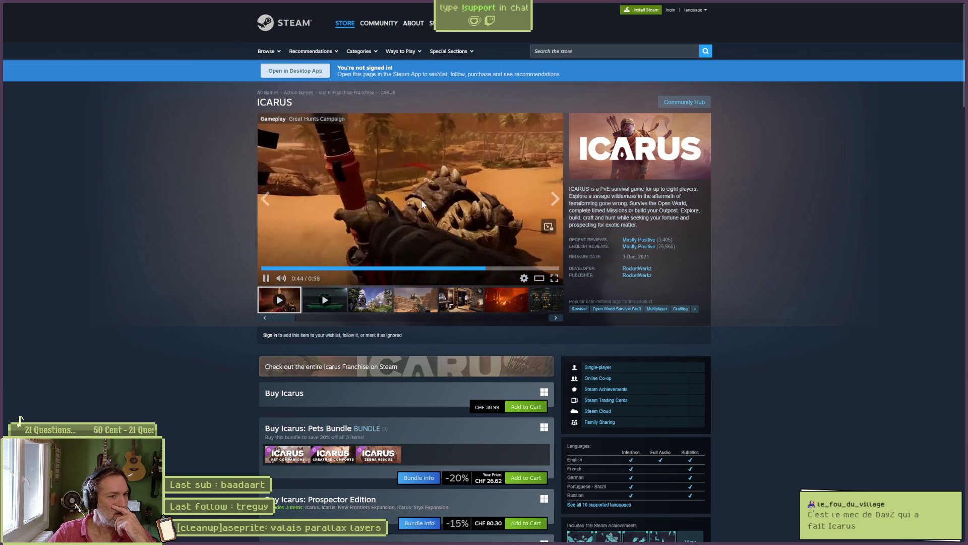
key(space)
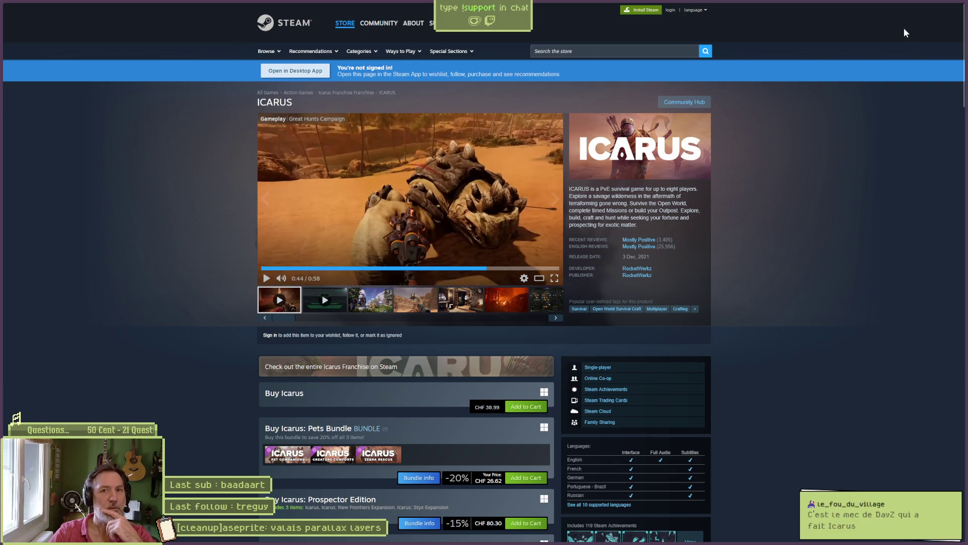
key(ctrl+w)
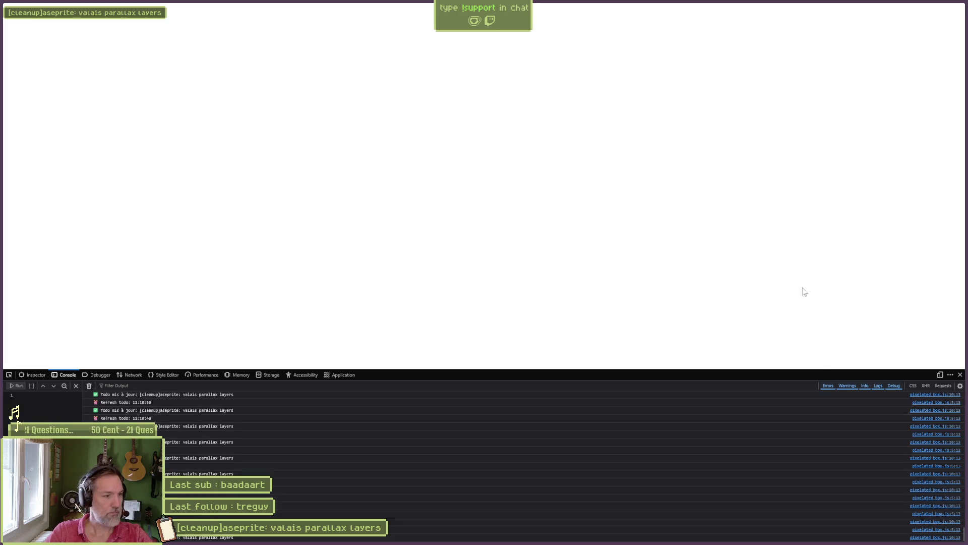
Minimize the browser to reveal Godot, then bring it back with a new tab.
click(921, 8)
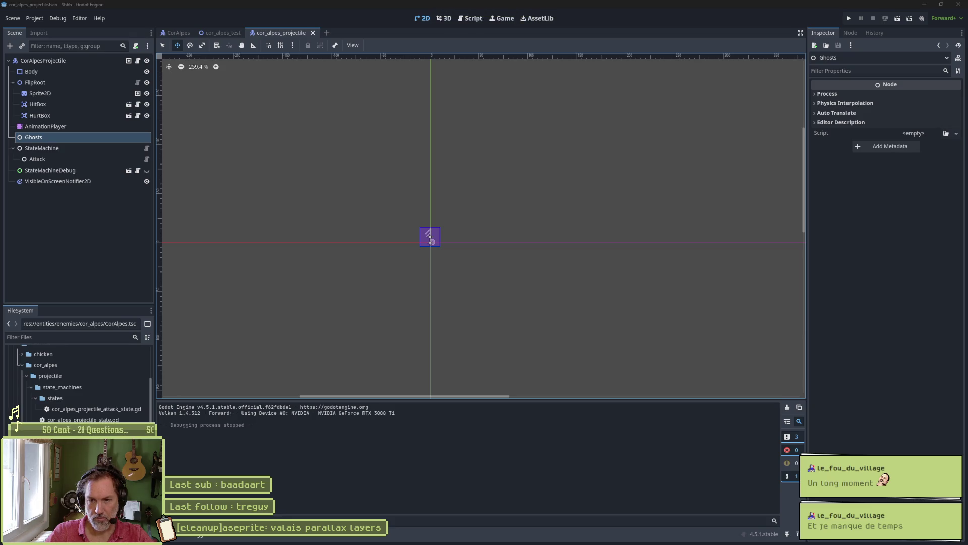
mouse_move(467, 540)
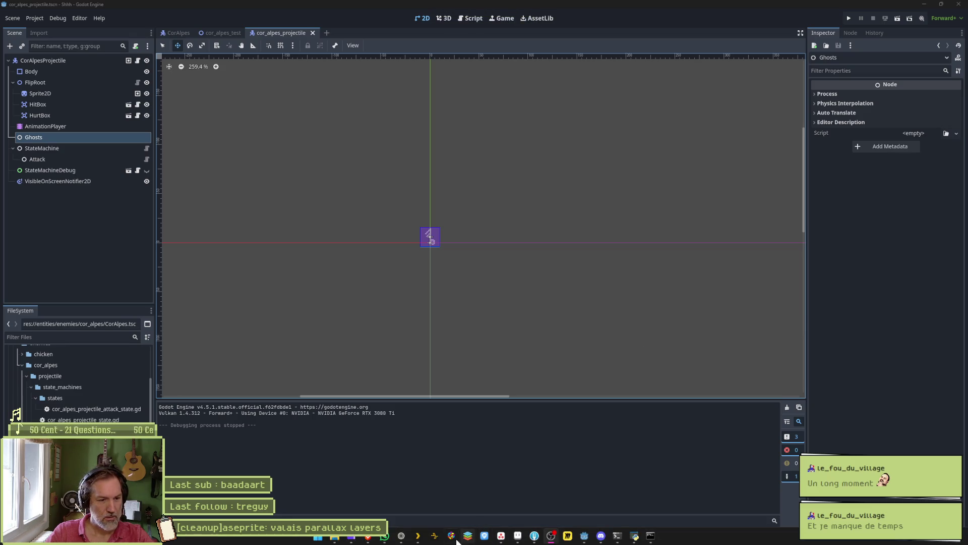
click(402, 536)
key(ctrl+t)
Search 'Detroit become human' and open its Steam page, passing the age gate with 1971.
text(Detroit become human)
key(Return)
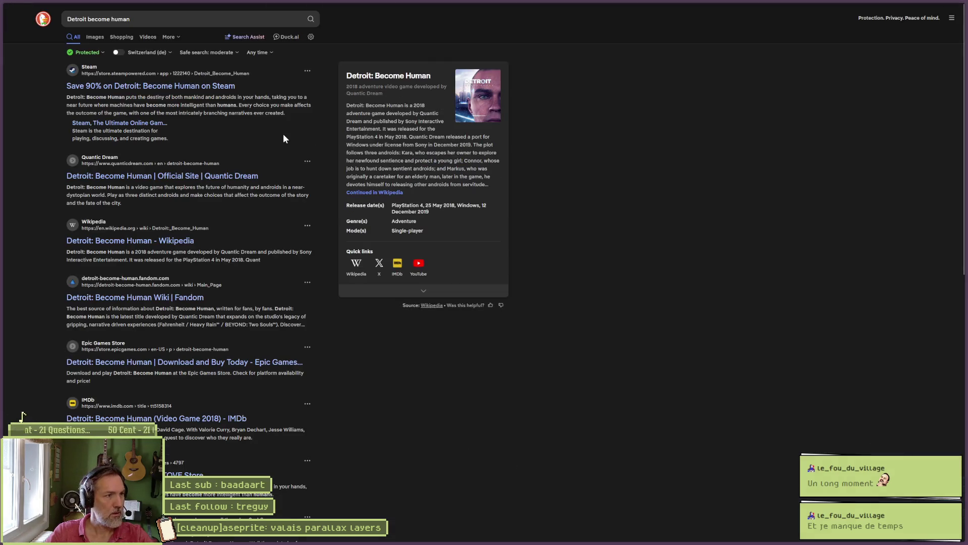
click(134, 87)
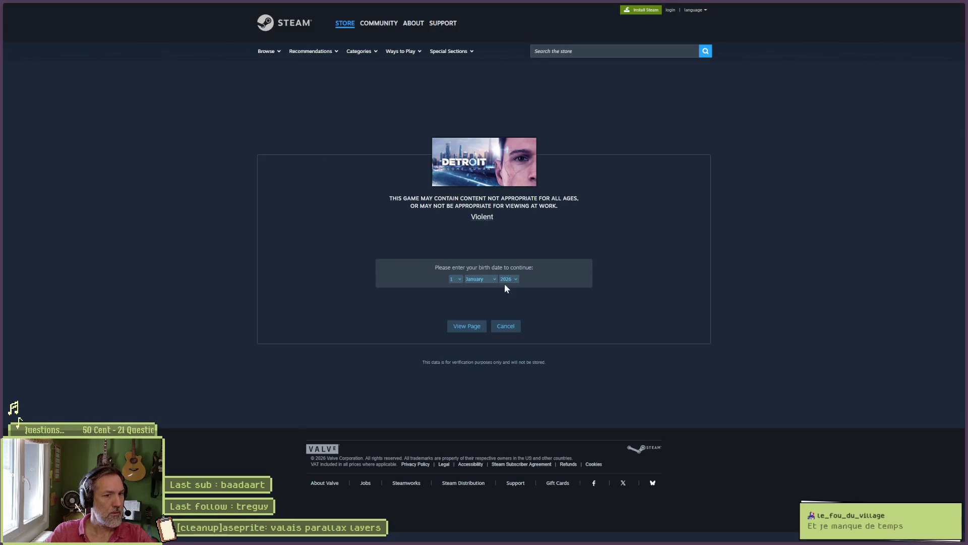
click(509, 278)
scroll(509, 151, up, 10)
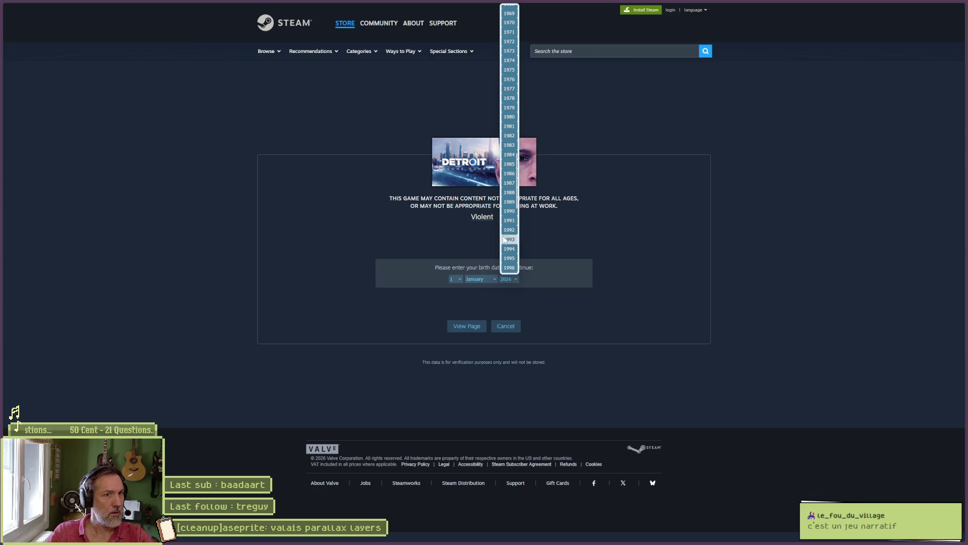
click(509, 33)
click(467, 326)
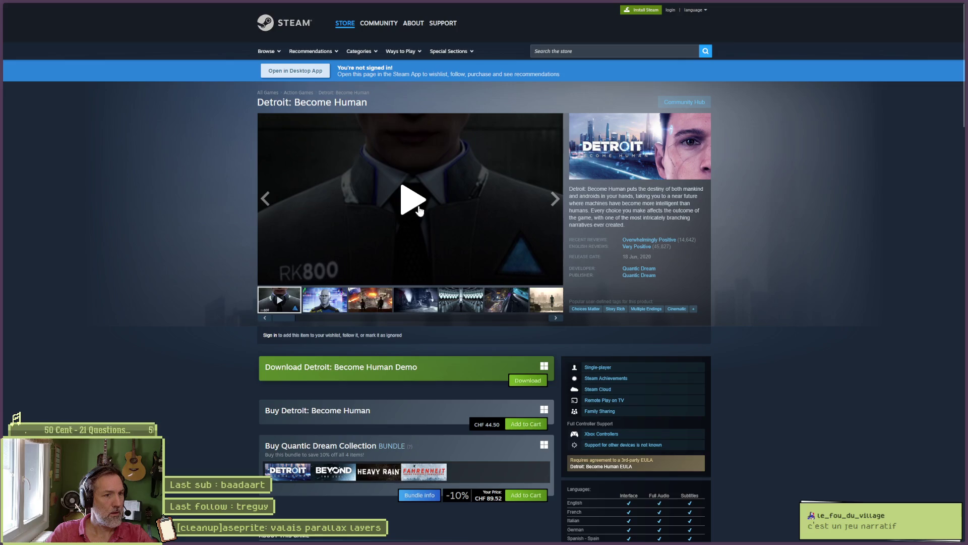
Play the trailer, skip to about 0:25, and glance at the android screenshot.
click(418, 208)
drag(335, 269, 380, 275)
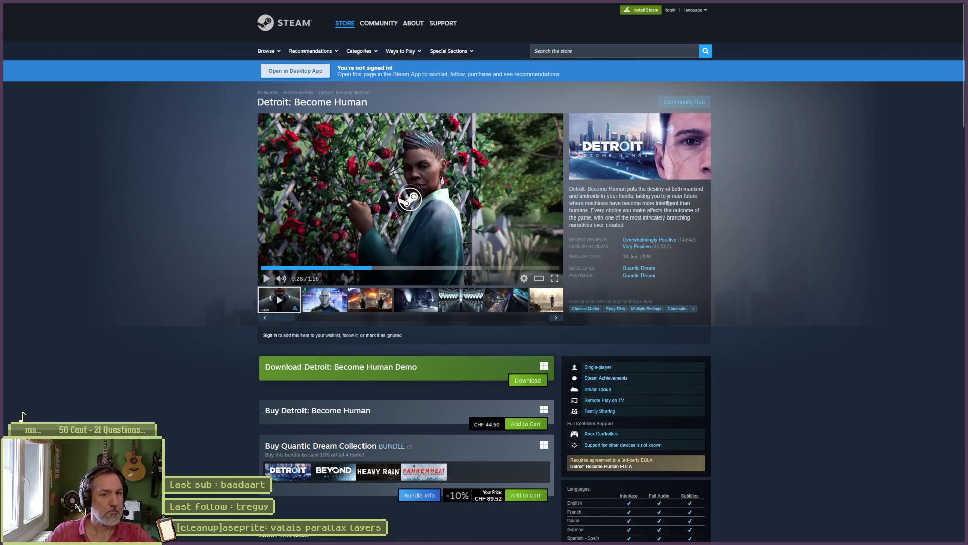
mouse_move(652, 248)
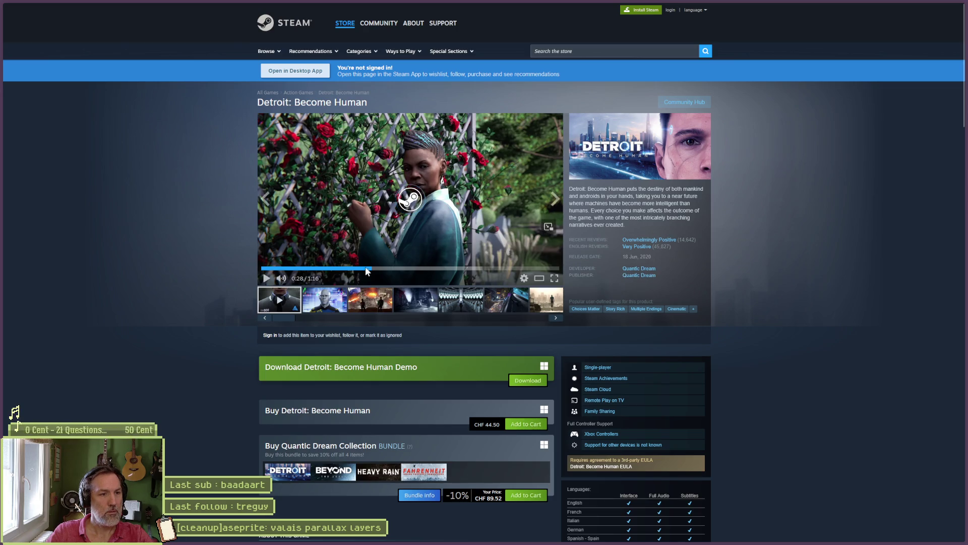
click(325, 299)
click(279, 300)
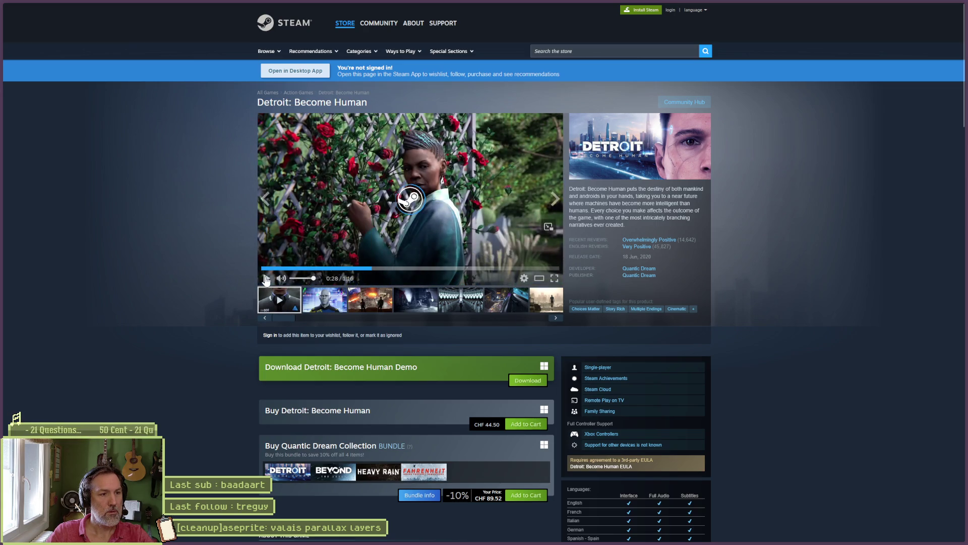
Browse the screenshots: rooftop chase, snowy rooftop, RK800 android, bar interior, street scene.
click(378, 300)
click(412, 302)
click(463, 302)
click(514, 306)
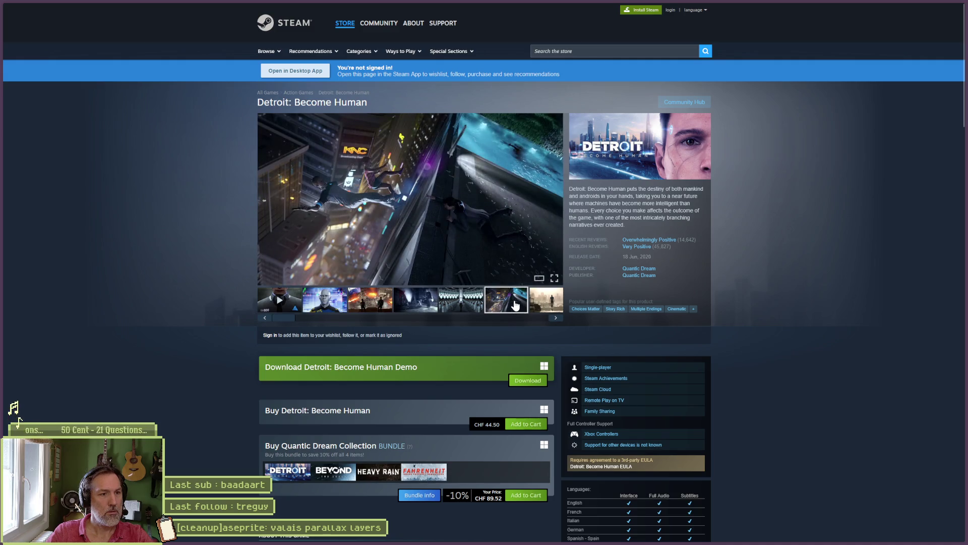
click(533, 304)
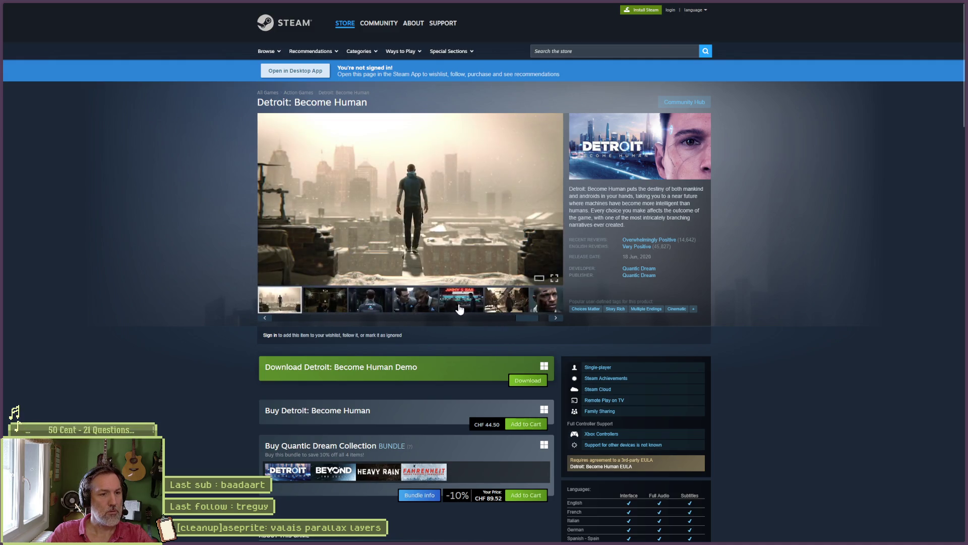
click(428, 305)
click(392, 304)
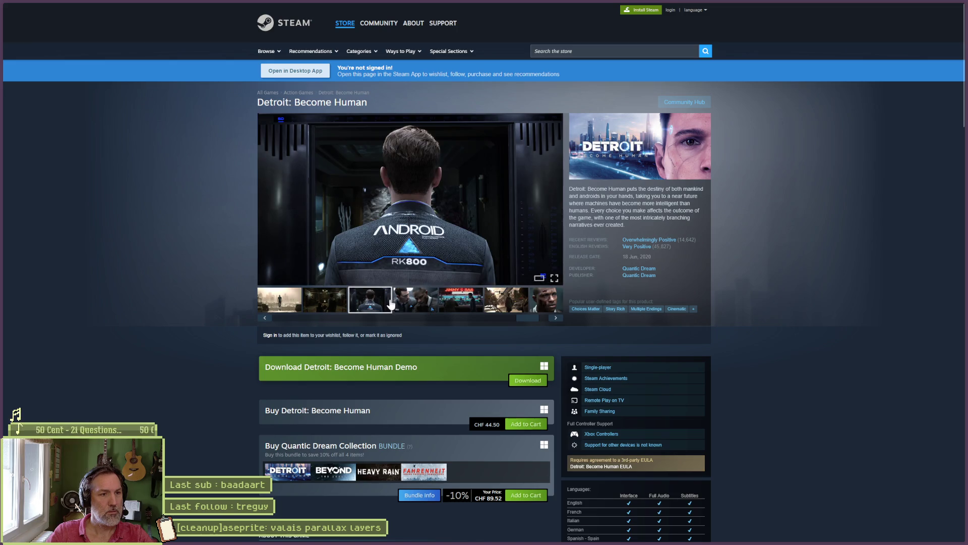
click(450, 305)
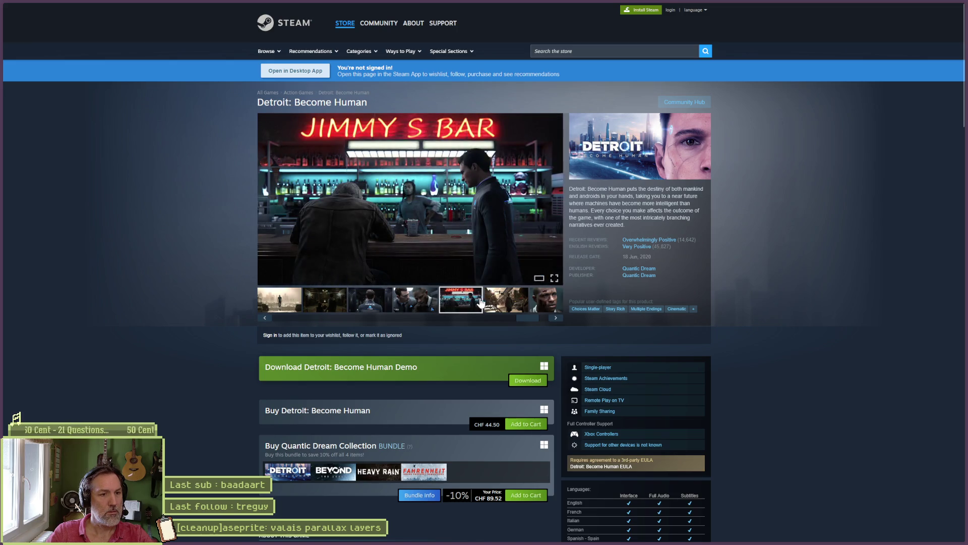
click(497, 298)
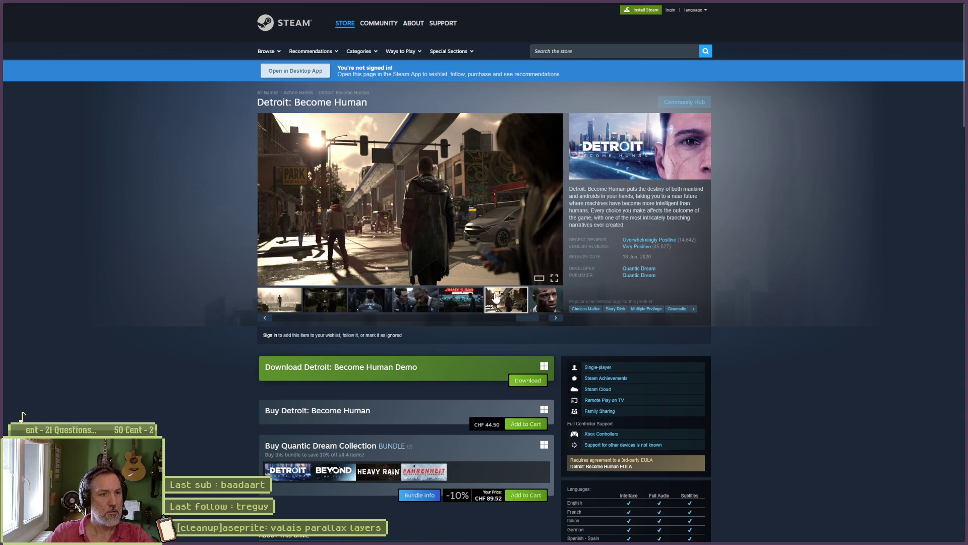
Cycle tabs to the GDScript documentation page and minimize the browser to reveal Godot.
key(ctrl+Tab)
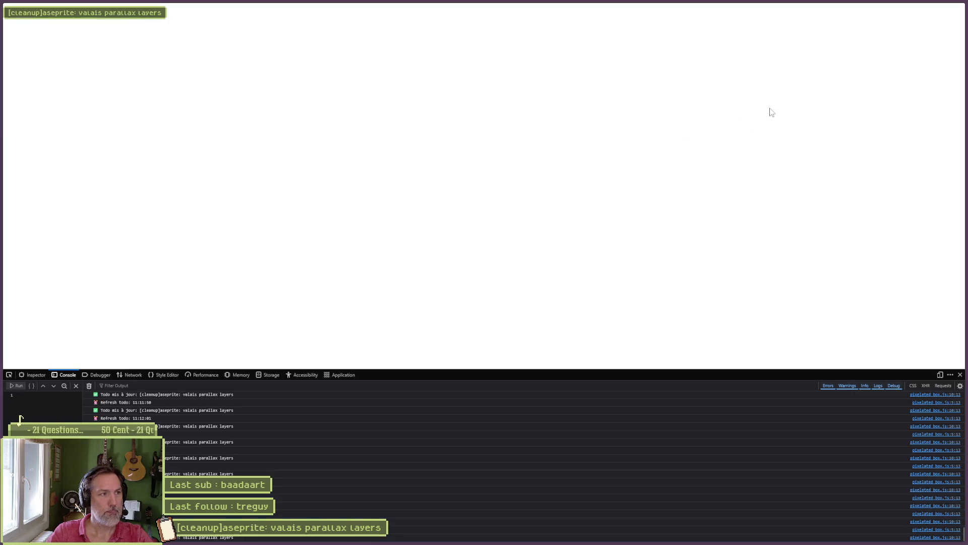
key(ctrl+Tab)
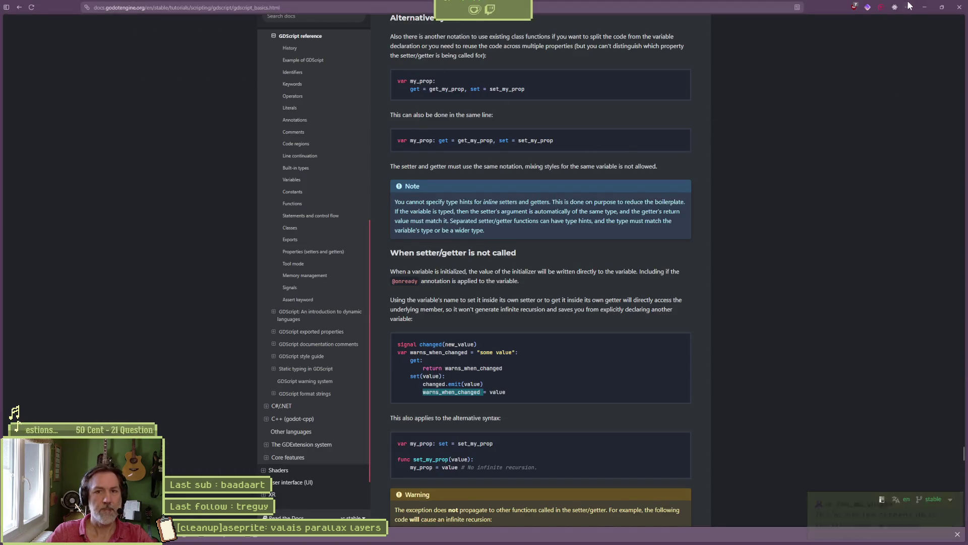
click(923, 8)
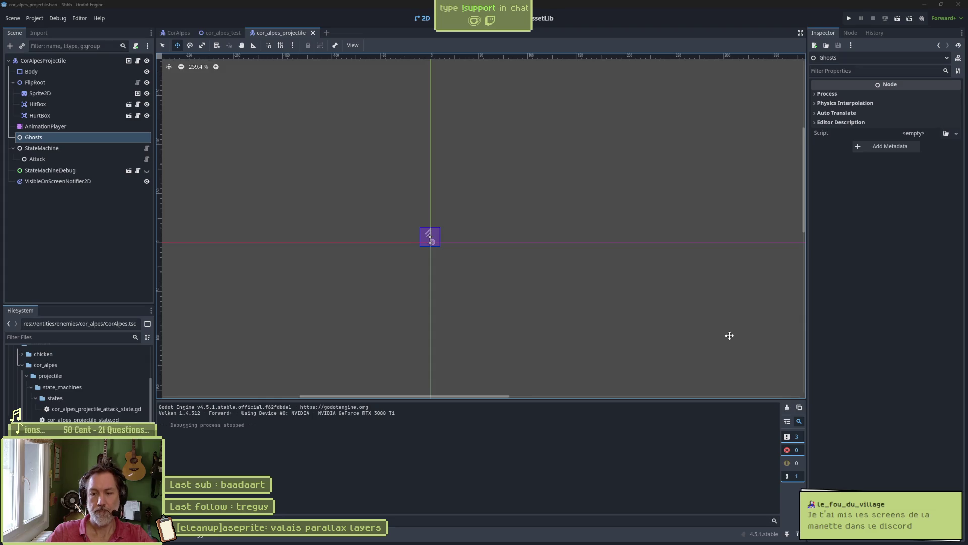
In Discord's #general channel, enlarge and zoom into the controller and thumbstick cap photos.
click(658, 499)
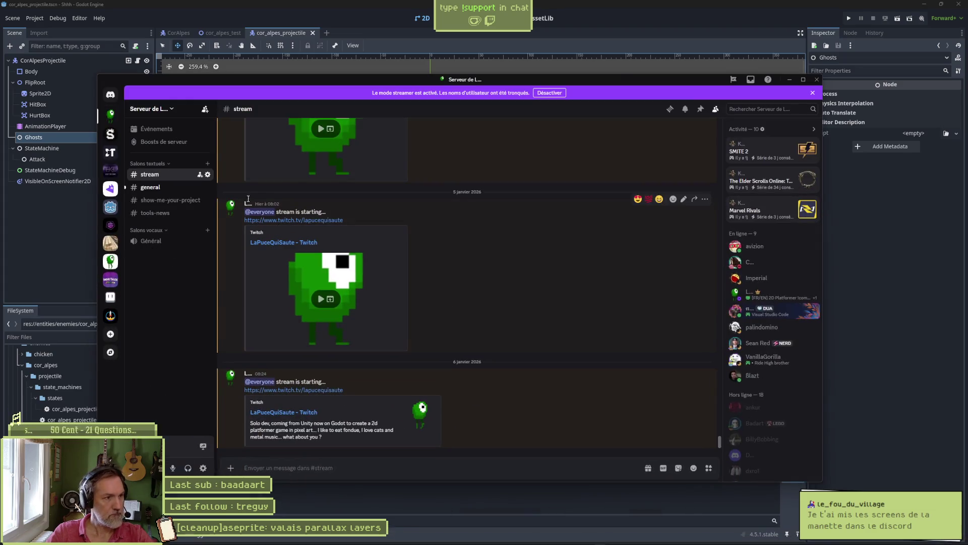
click(177, 187)
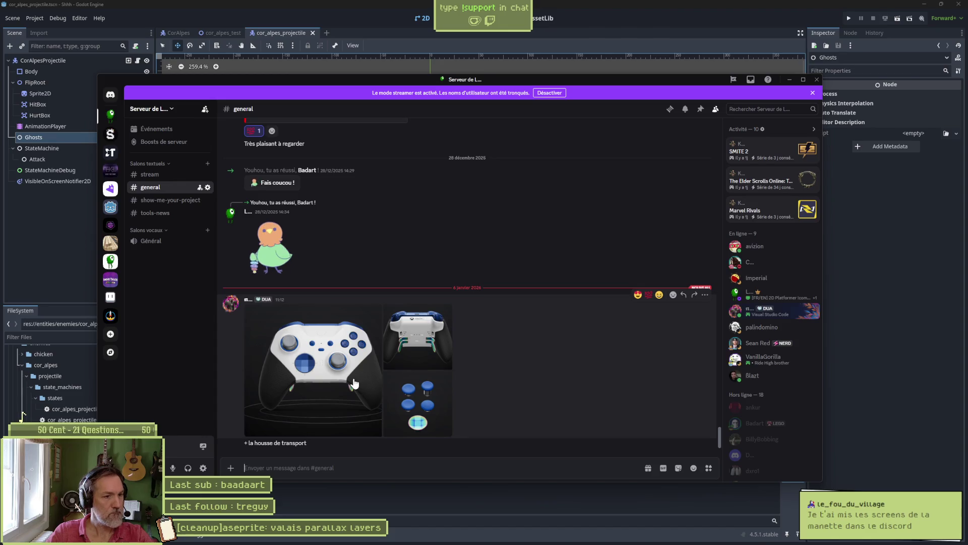
click(354, 384)
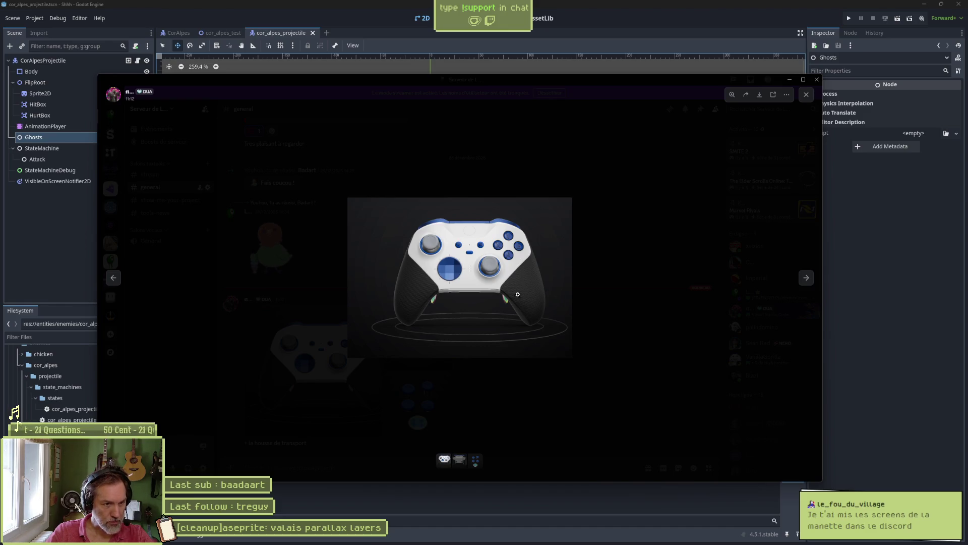
click(806, 279)
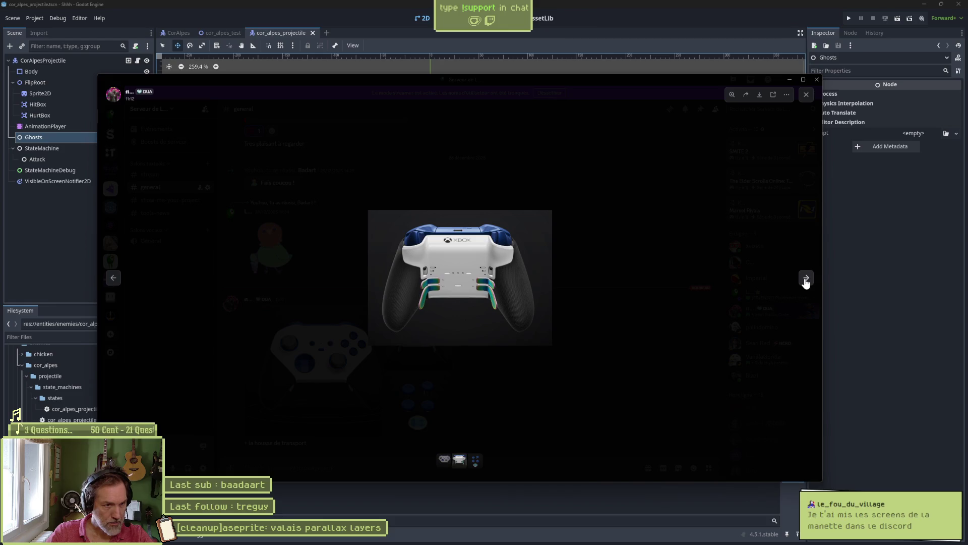
click(464, 301)
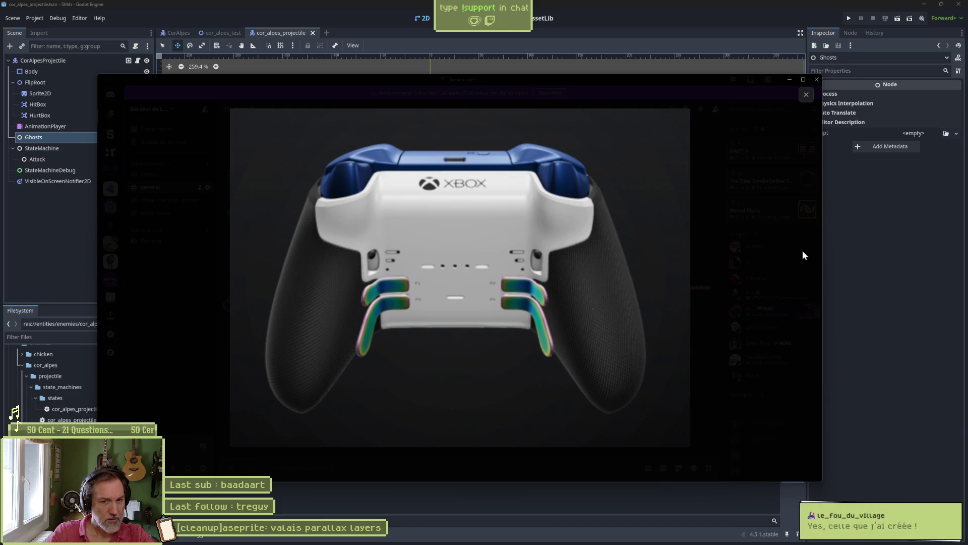
click(760, 142)
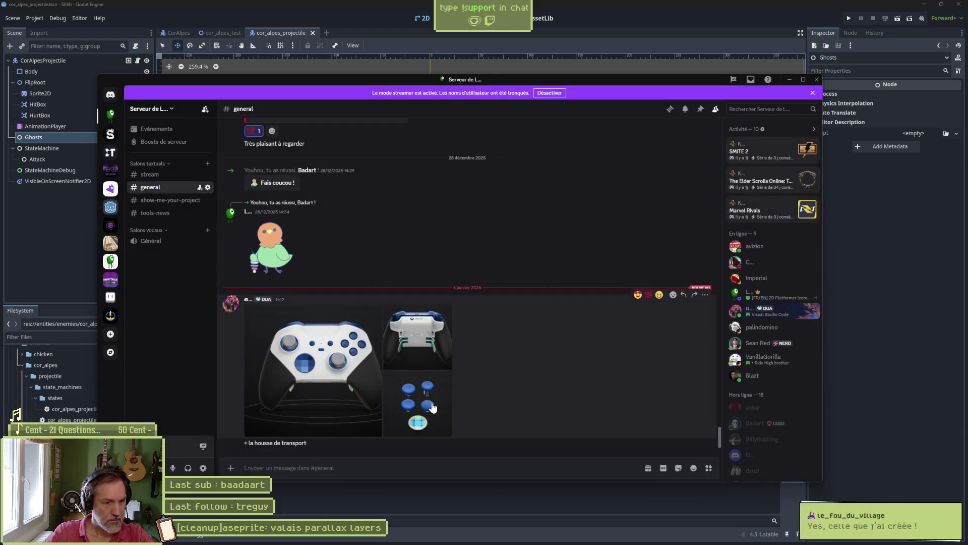
click(434, 408)
click(468, 282)
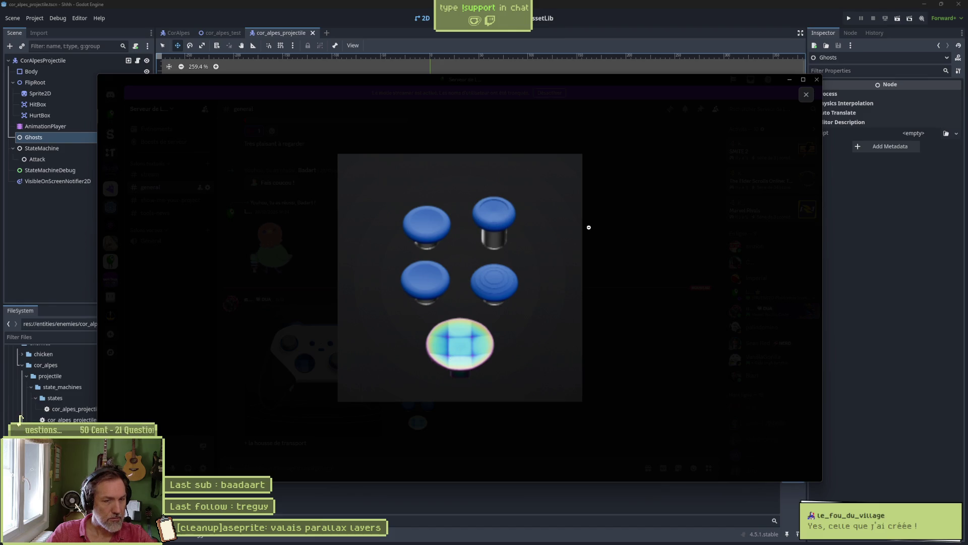
click(806, 99)
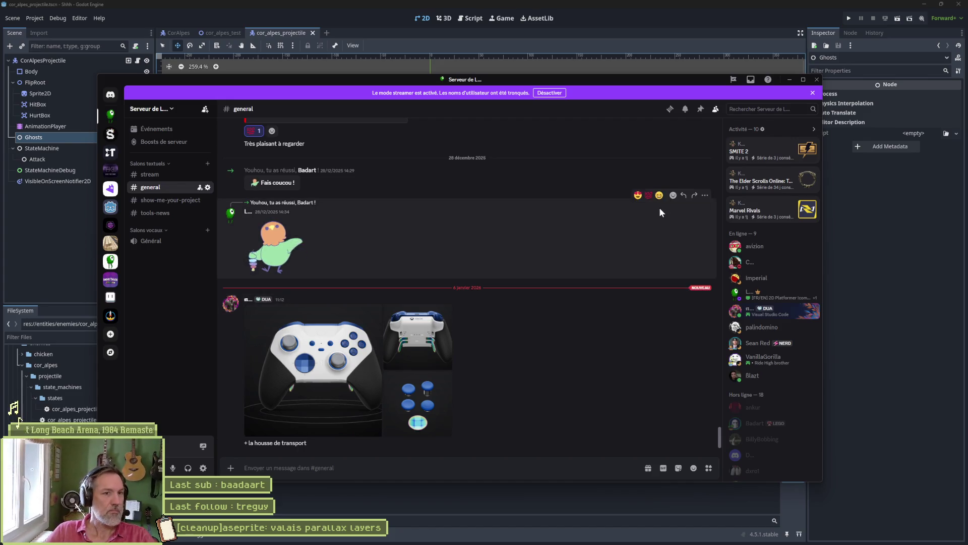
Check the SMITE 2 activity details, close Discord, and bring up the GDScript docs.
click(762, 152)
click(789, 79)
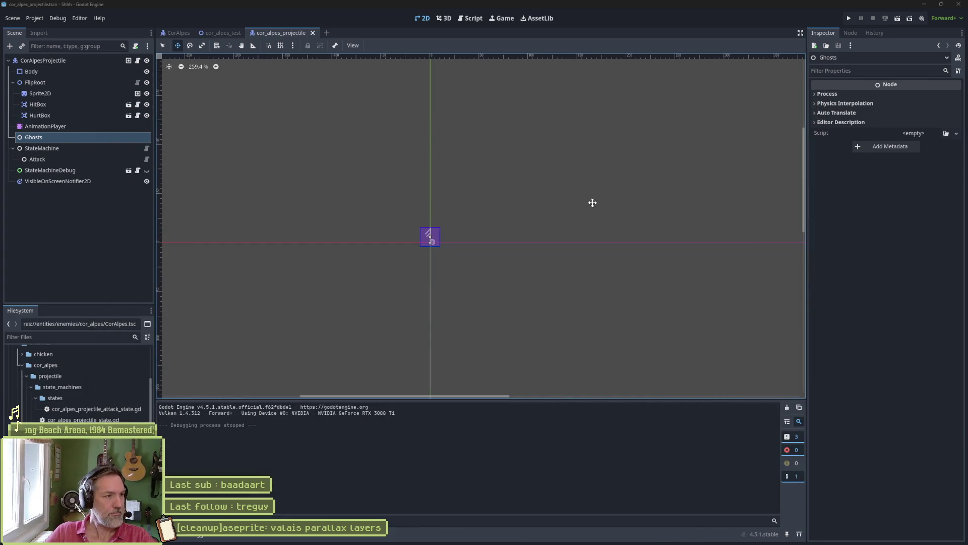
click(402, 538)
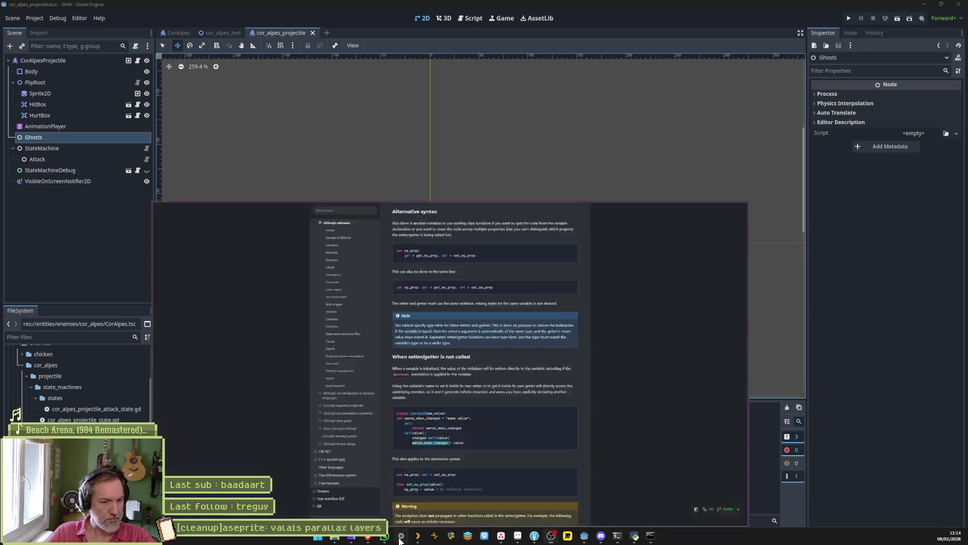
key(ctrl+l)
text(manette x)
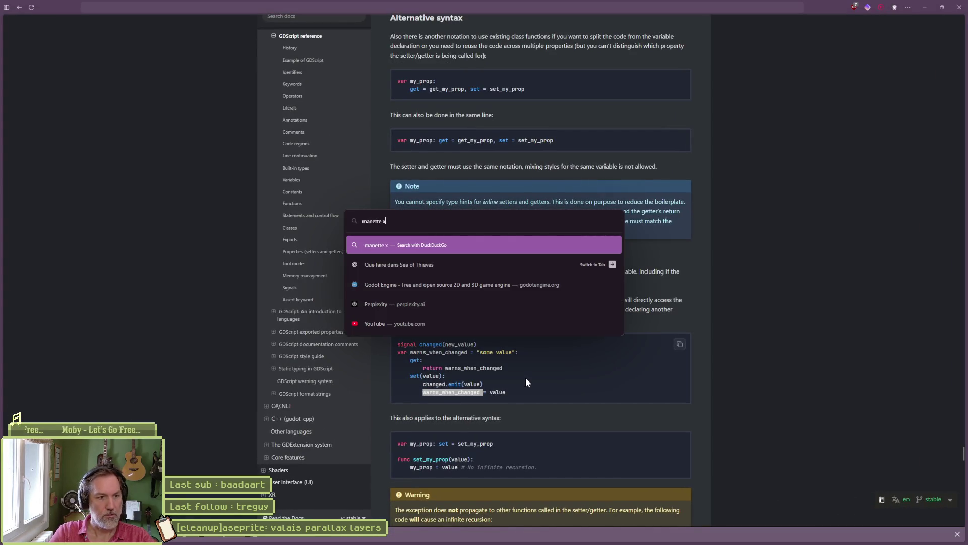
text(box rose)
key(Return)
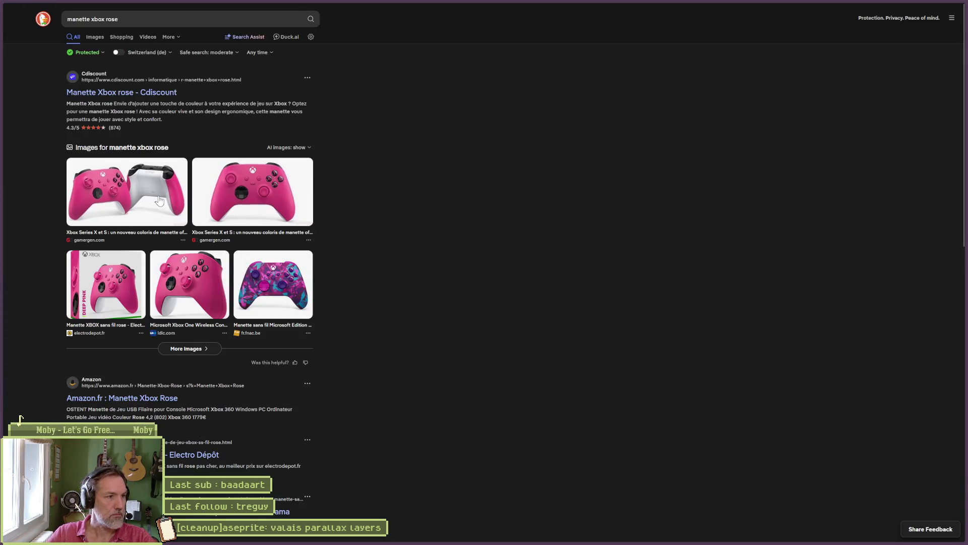
click(305, 179)
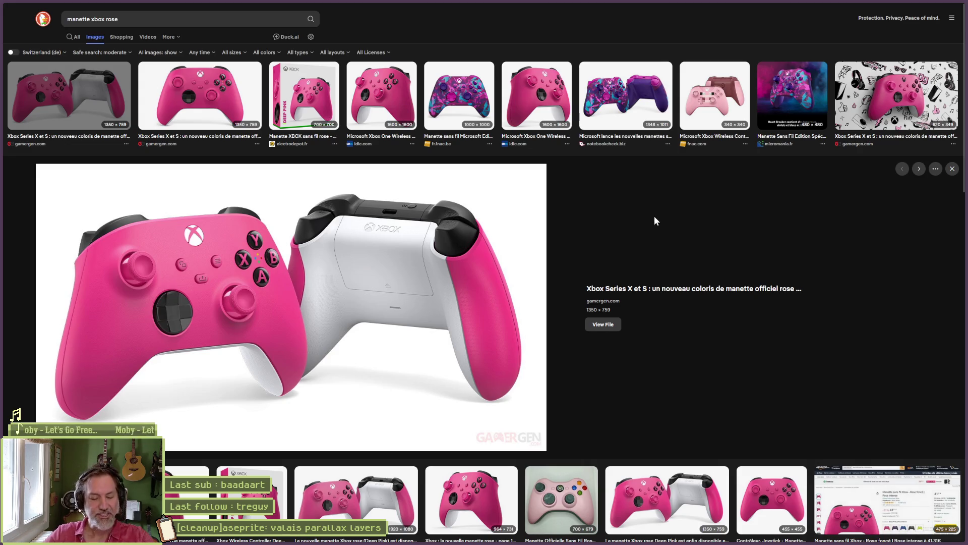
double_click(111, 19)
text(verte)
key(Return)
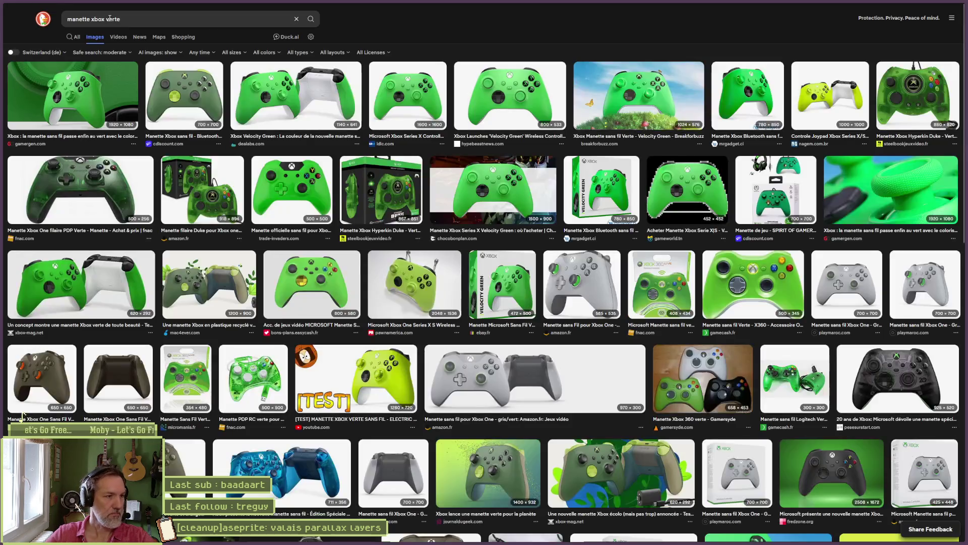
click(117, 275)
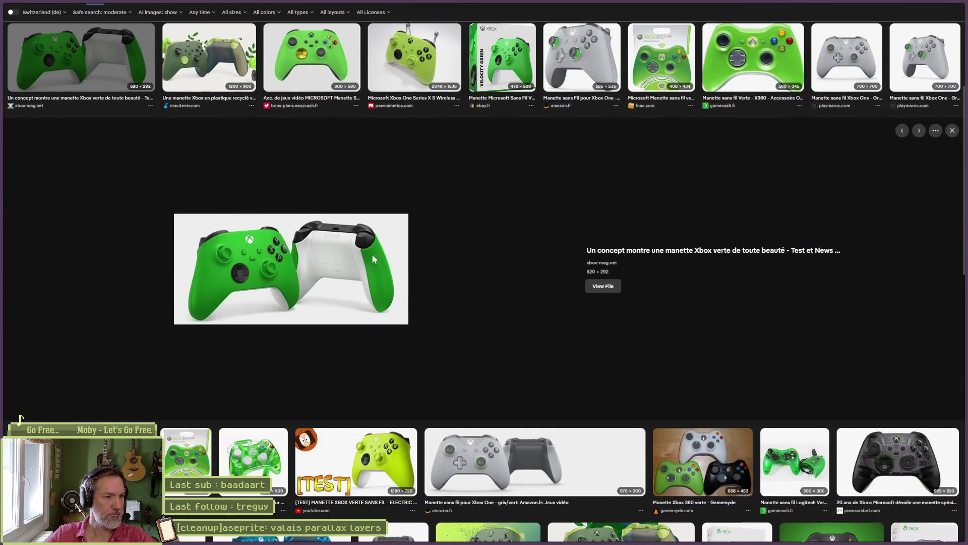
click(391, 439)
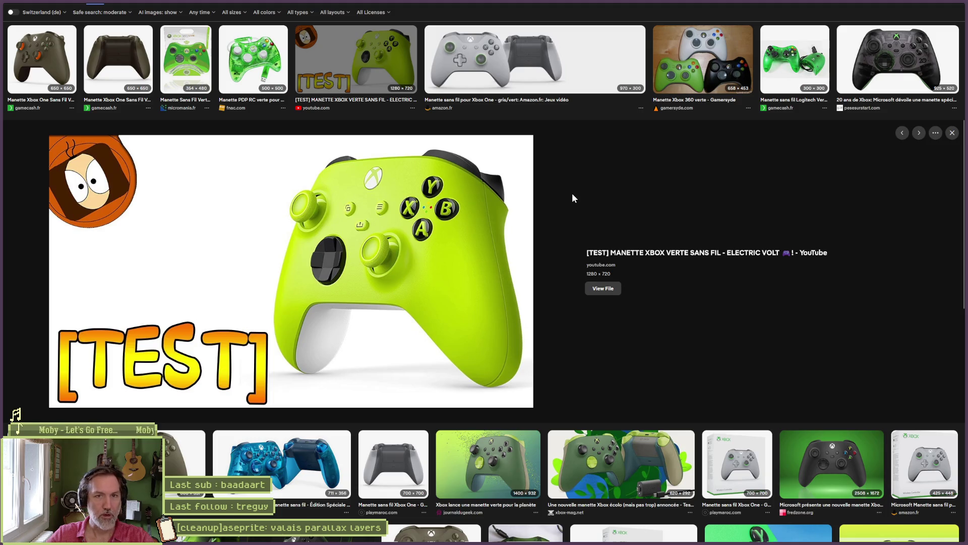
key(ctrl+w)
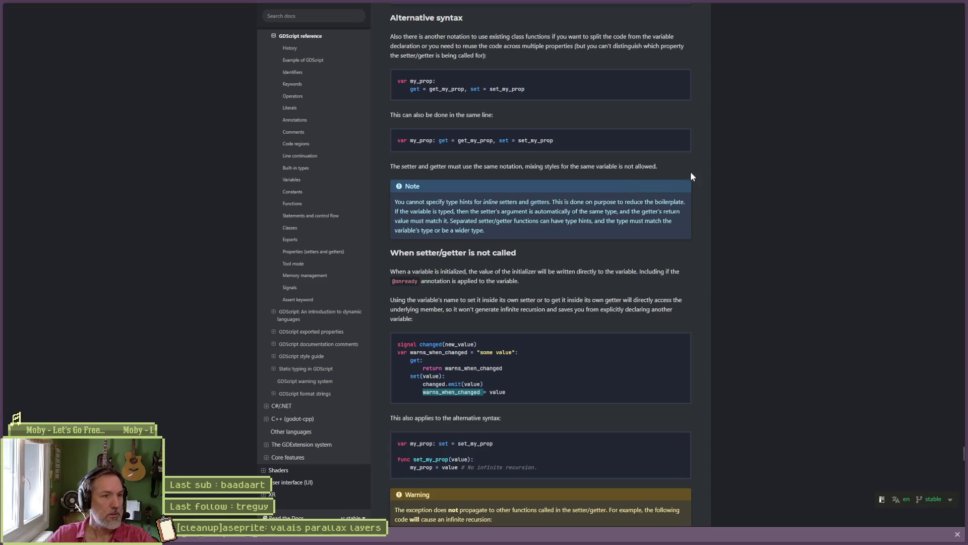
Minimize the browser window to bring back Godot with the cor_alpes_projectile scene.
click(925, 1)
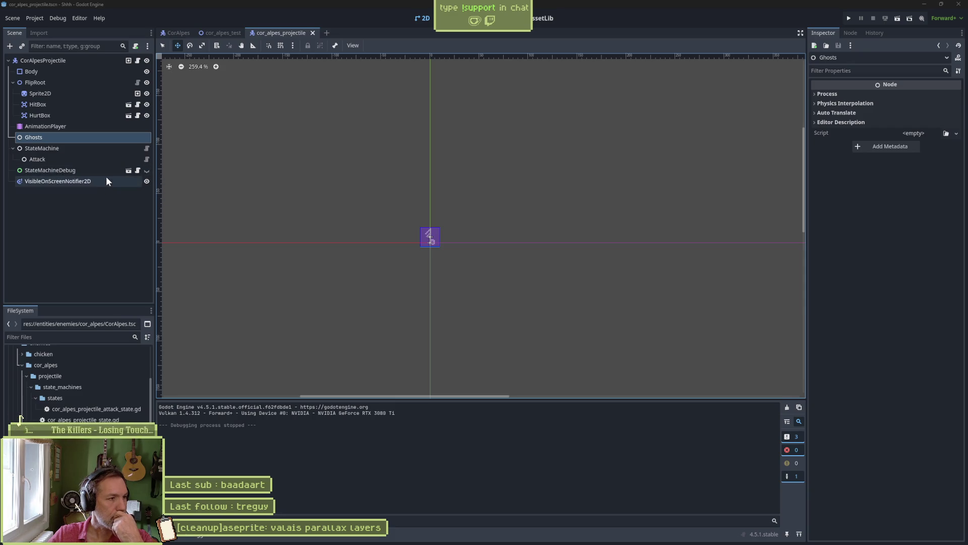
Delete the Ghosts node, run cor_alpes_test with F6 to hit the null-instance error, then stop it.
click(78, 145)
click(79, 137)
key(Delete)
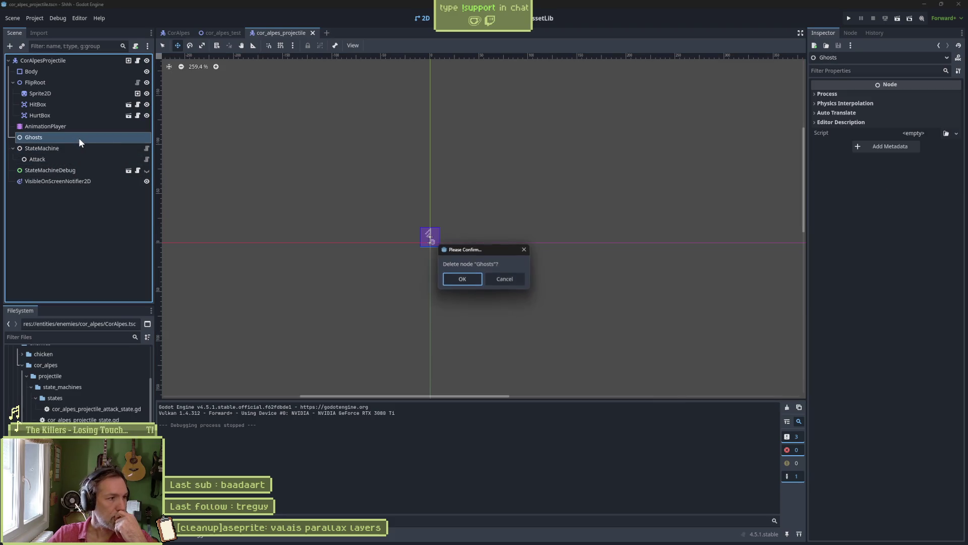
key(Return)
click(222, 32)
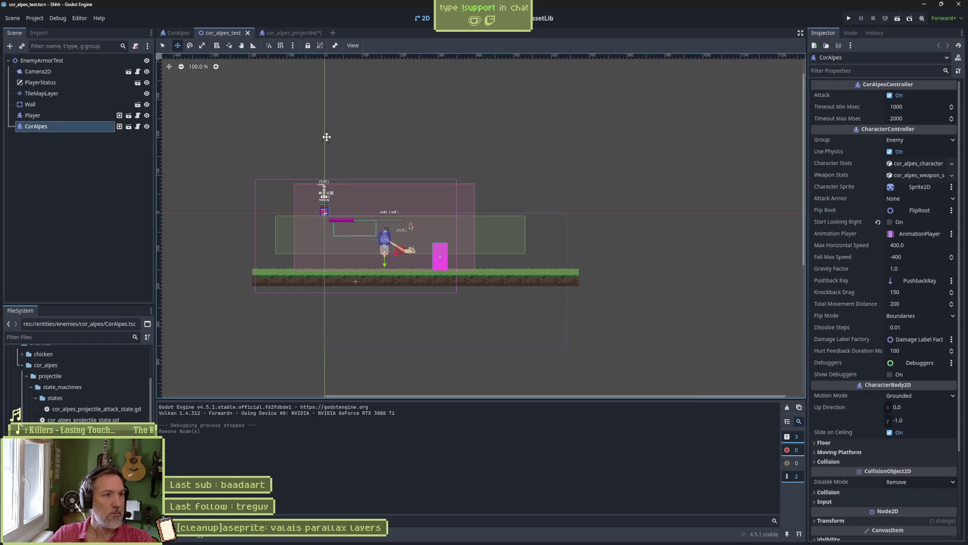
key(F6)
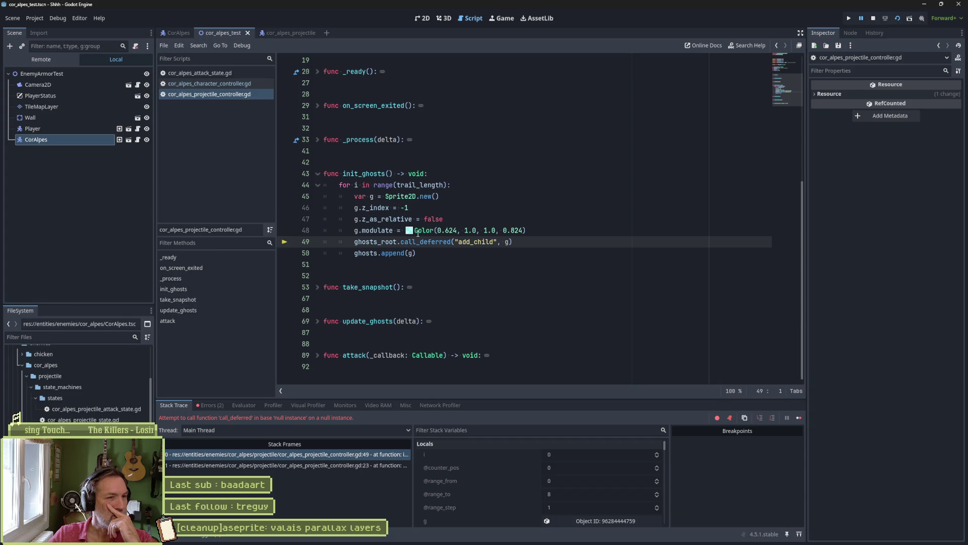
click(874, 18)
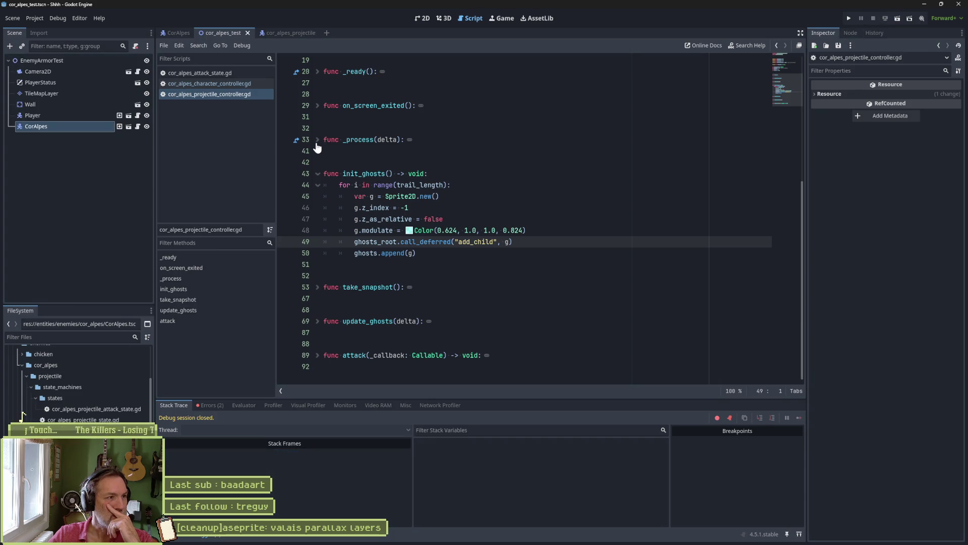
Restore the Ghosts node and jump to ghosts_root's definition in the projectile controller script.
click(291, 32)
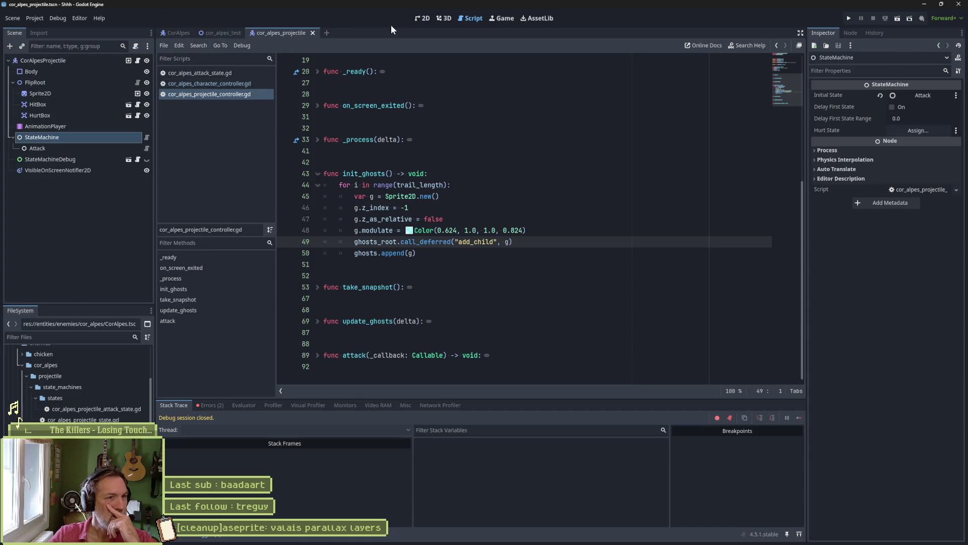
click(422, 19)
click(83, 237)
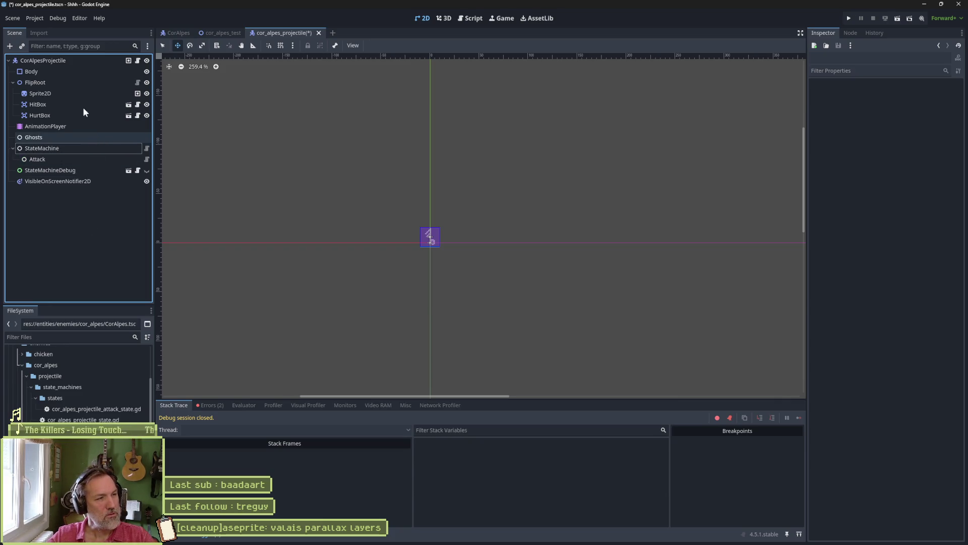
click(111, 61)
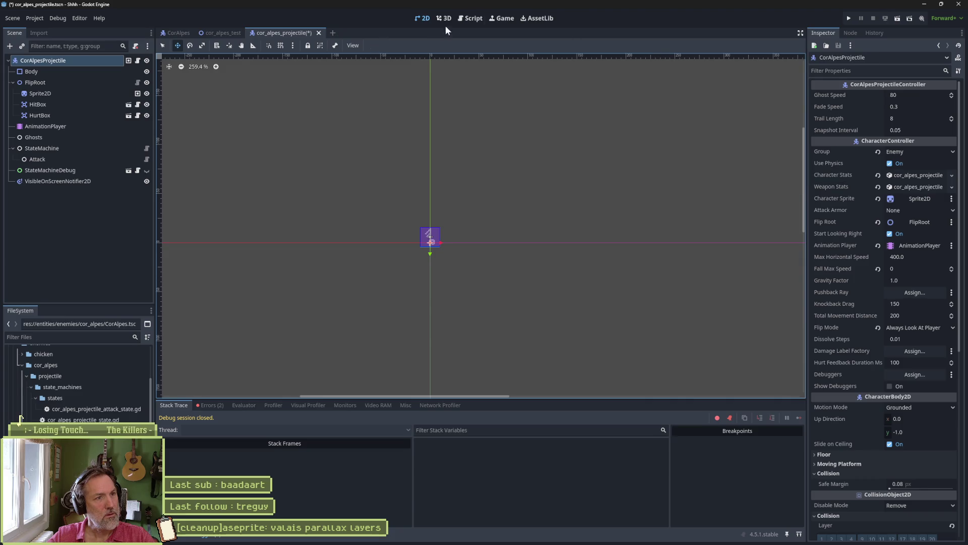
key(ctrl+F3)
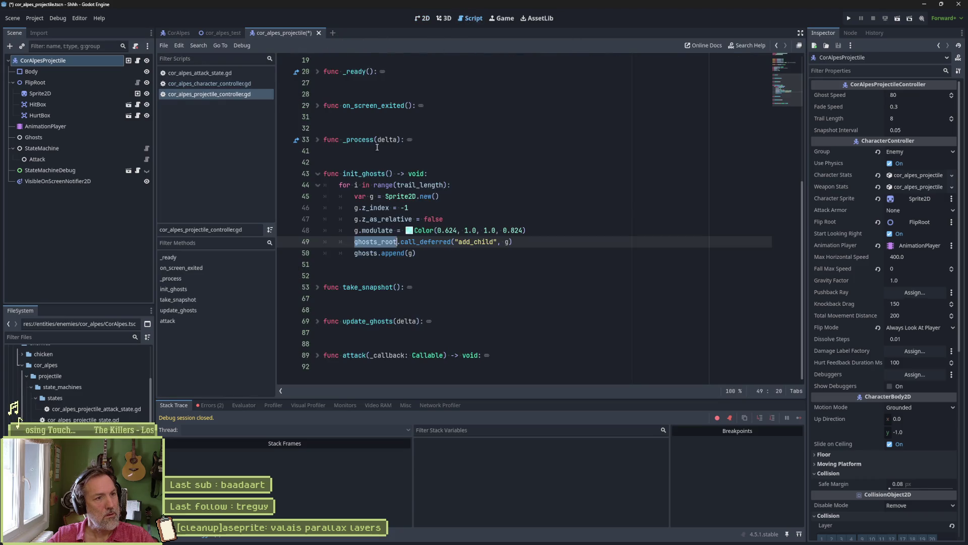
ctrl+click(381, 241)
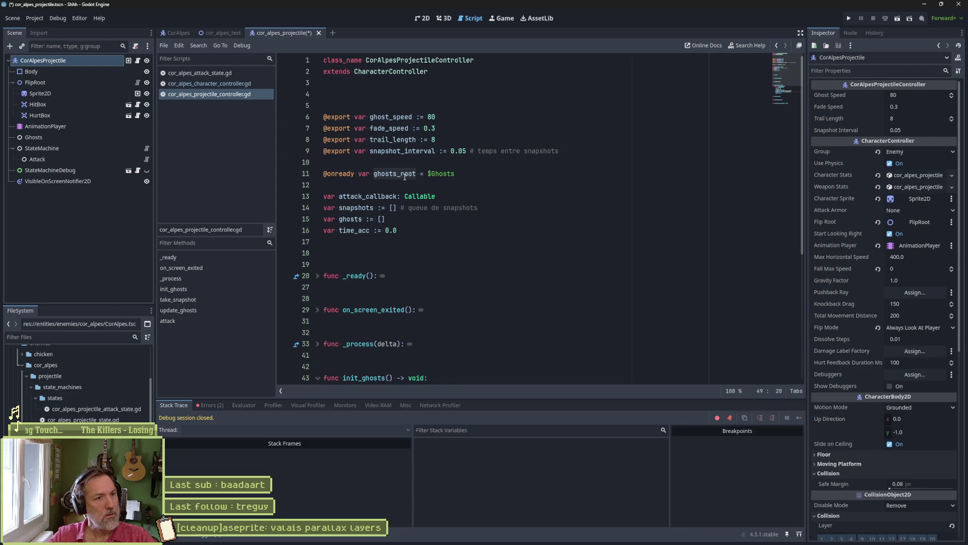
Inspect the ghosts_root declaration on line 11 and its use in the deferred add_child call.
click(449, 173)
key(shift+Home)
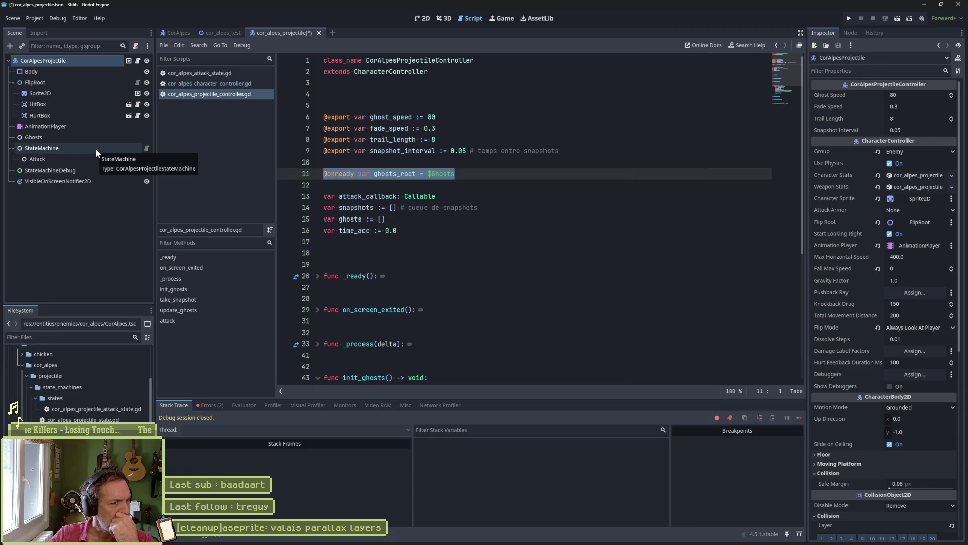
scroll(460, 244, down, 6)
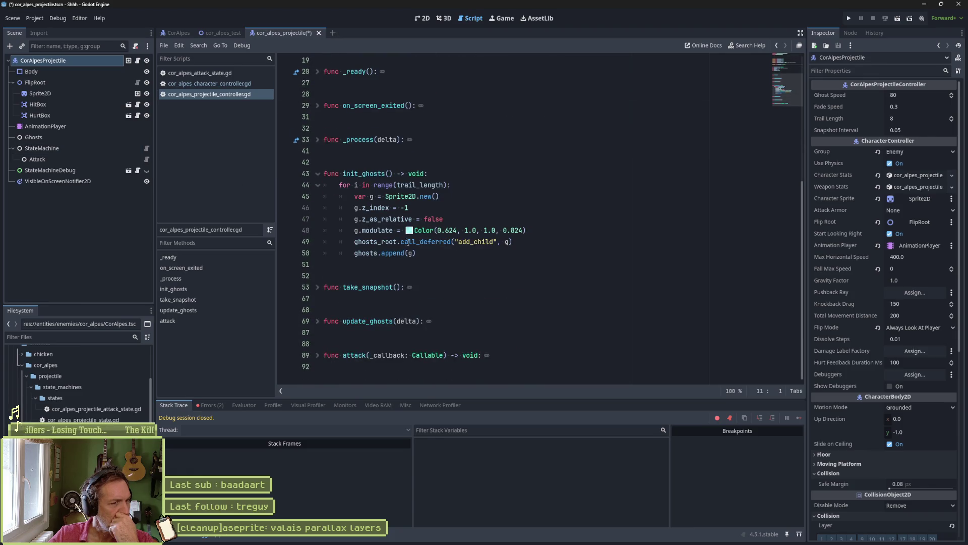
double_click(375, 242)
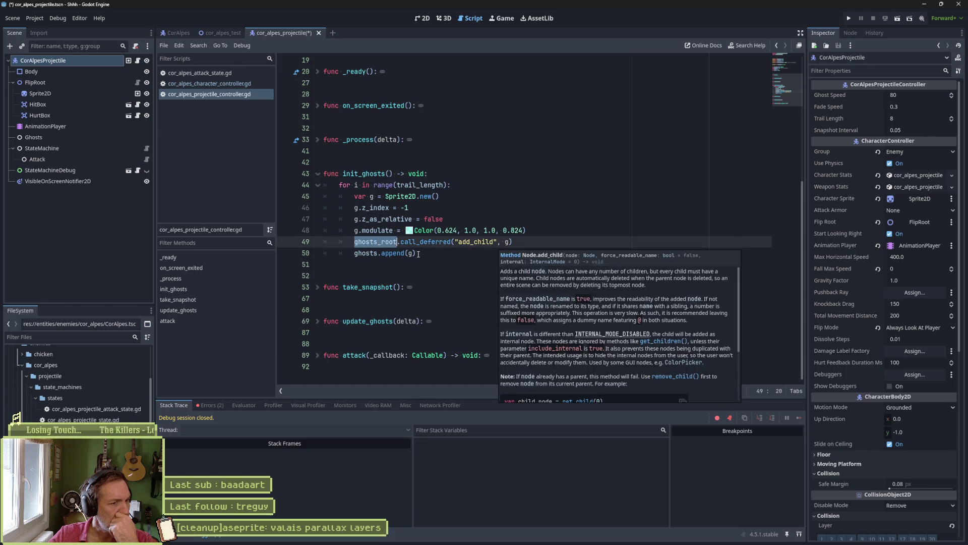
Expand the update_ghosts function body and inspect the new call that creates each ghost sprite.
click(318, 321)
scroll(473, 324, down, 5)
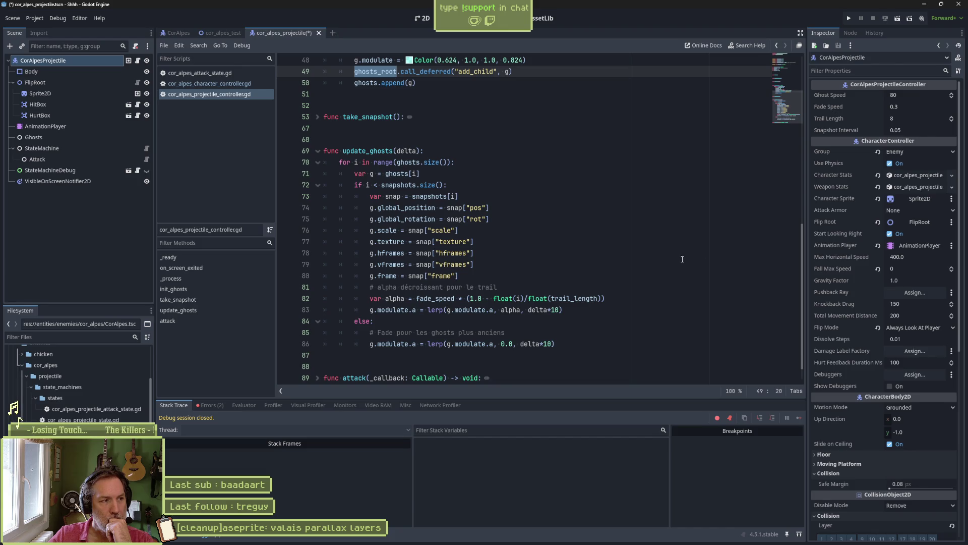
scroll(490, 217, up, 3)
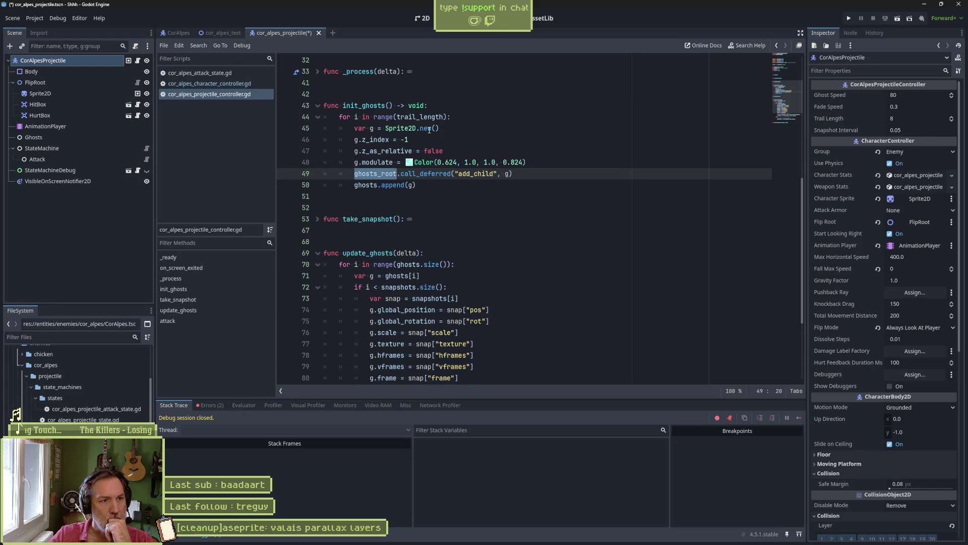
double_click(430, 130)
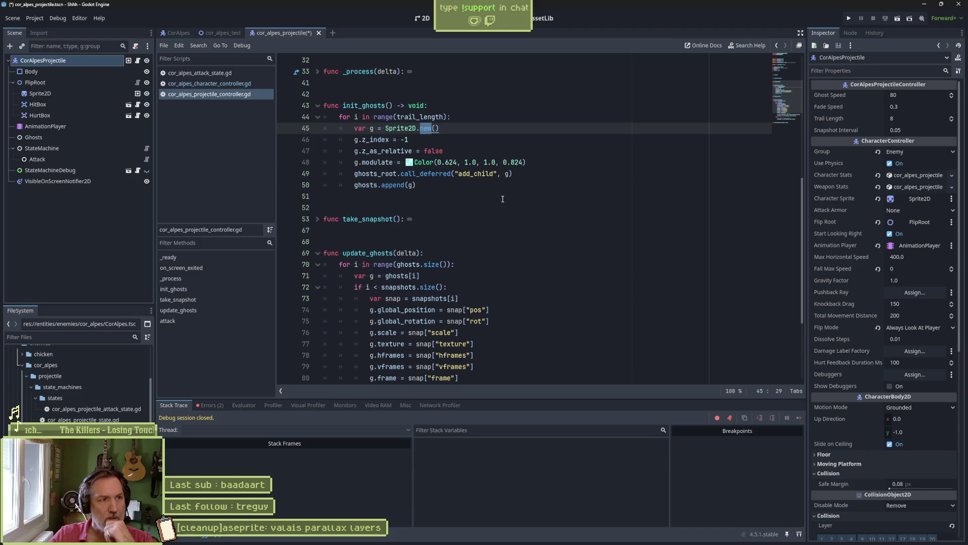
Run the cor_alpes_test scene and expand CorAlpesProjectile > Ghosts in the Remote scene tree.
click(228, 34)
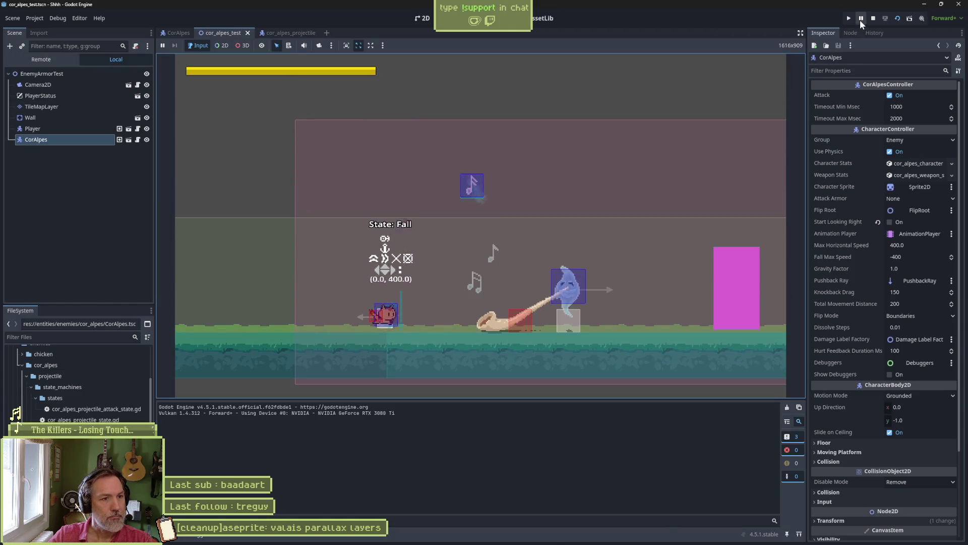
click(861, 19)
click(59, 58)
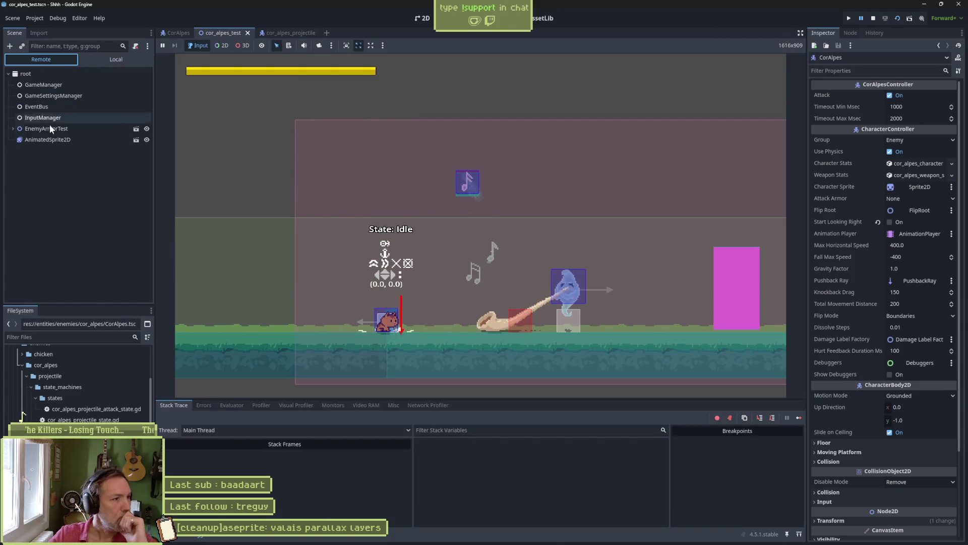
click(13, 129)
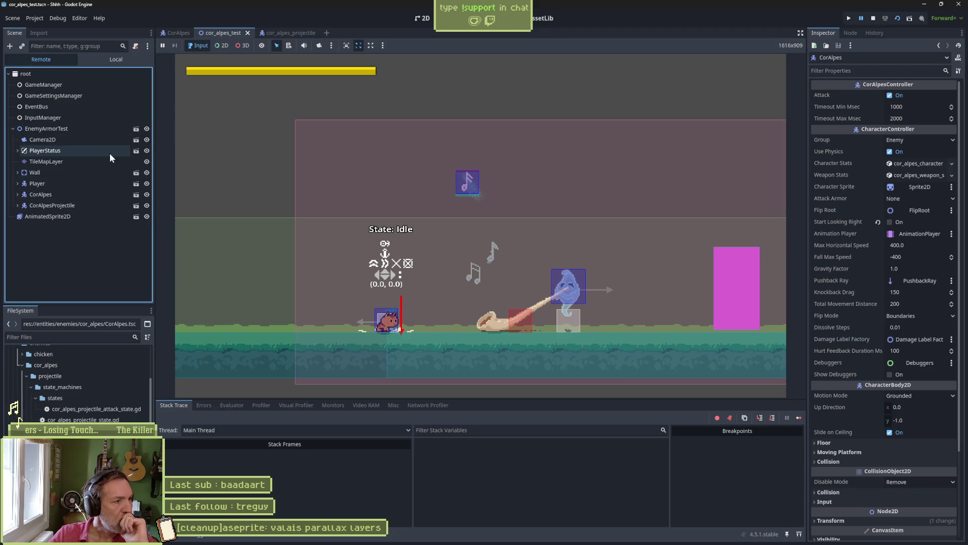
click(18, 205)
click(47, 247)
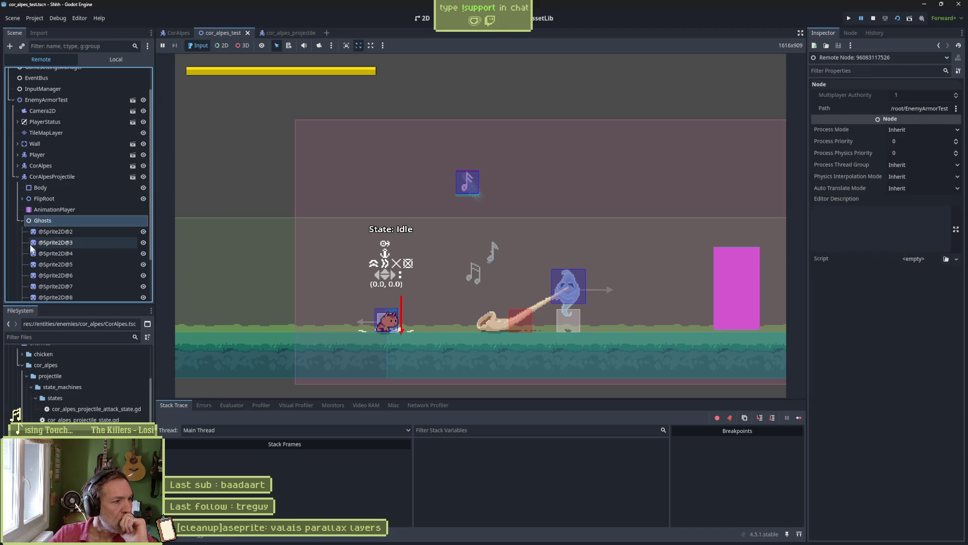
scroll(76, 241, down, 3)
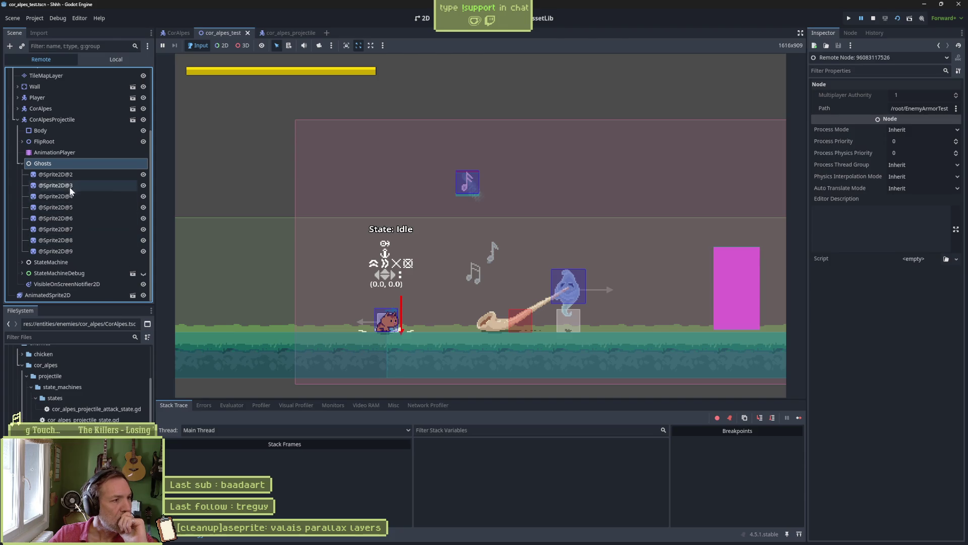
click(72, 173)
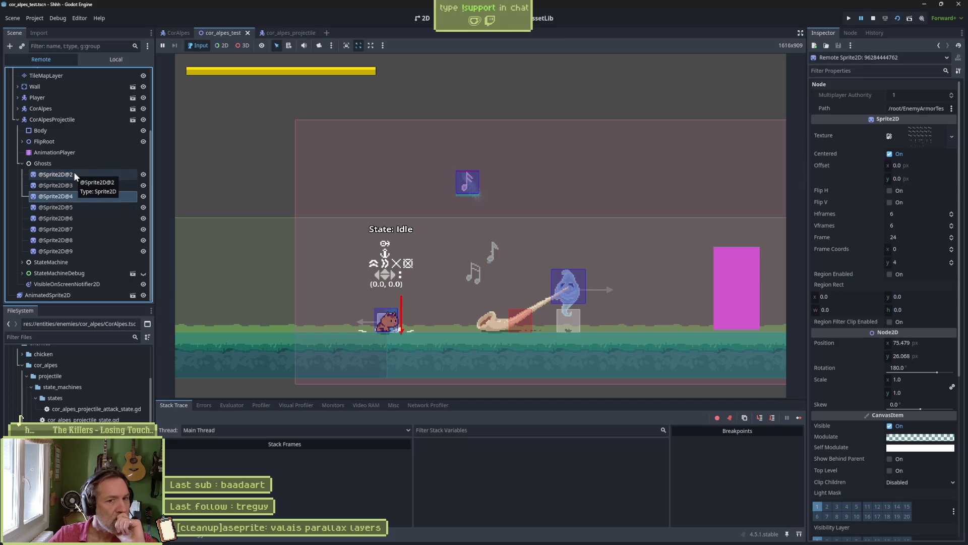
key(Down)
key(Down)
key(Down)
key(Up)
key(Up)
key(Up)
key(Down)
key(Down)
key(Down)
key(Down)
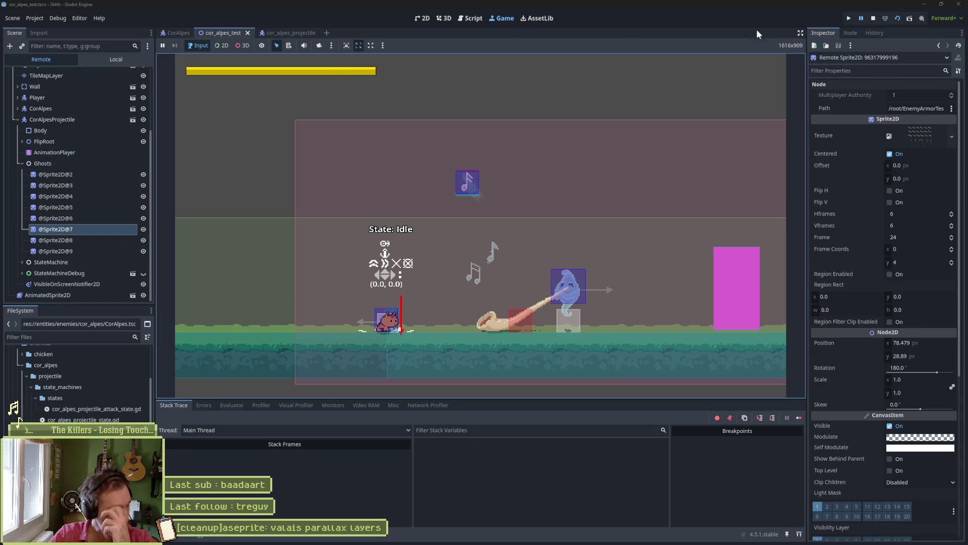
click(874, 17)
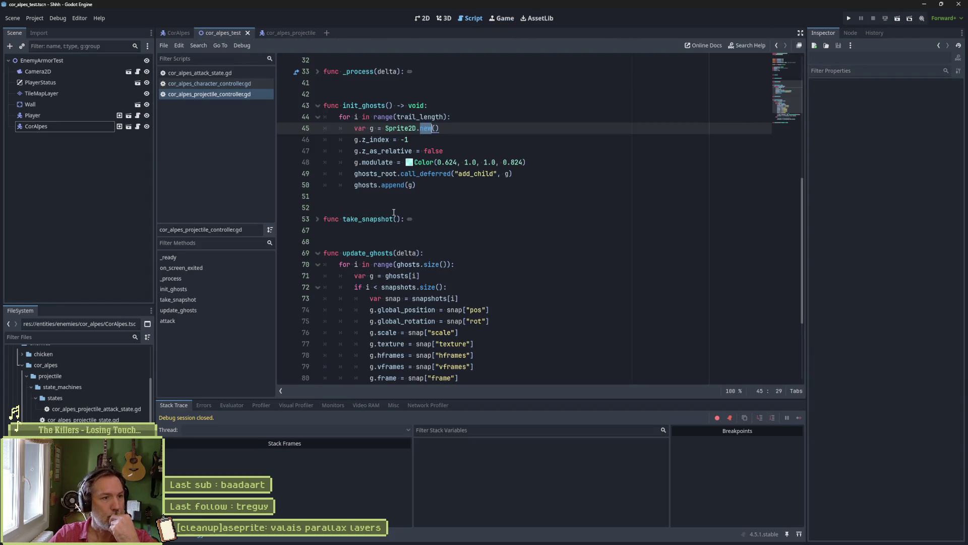
Open the cor_alpes_projectile scene, inspect projectiles.png, and select the projectile's Sprite2D node.
click(454, 187)
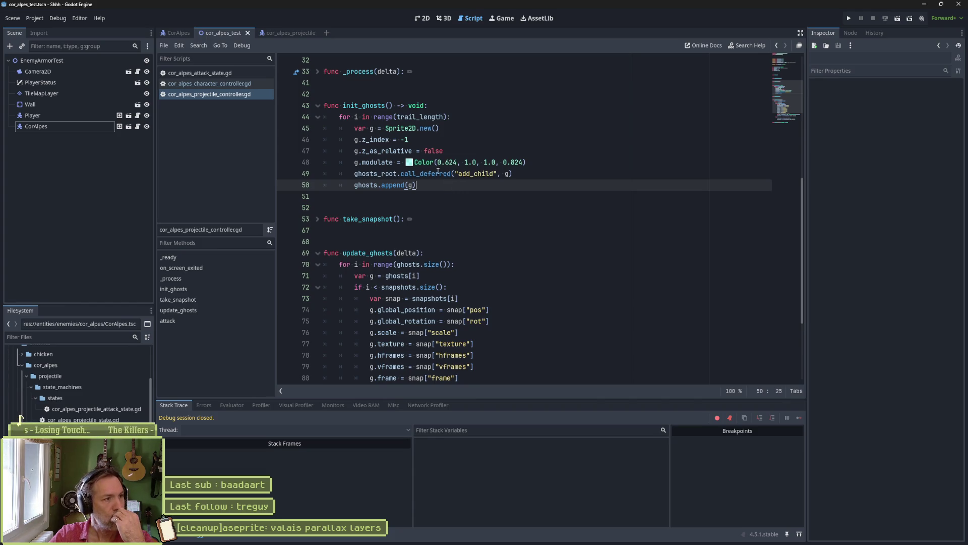
click(285, 33)
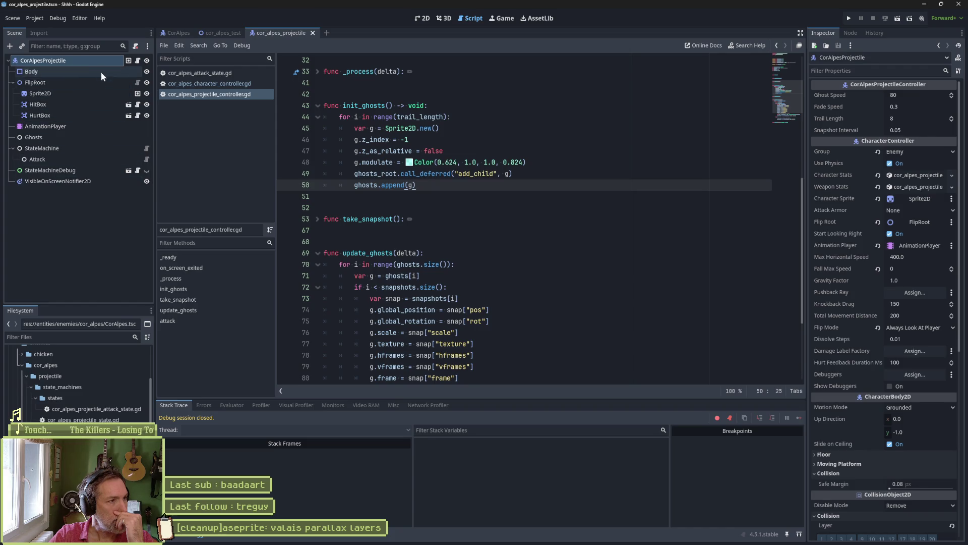
scroll(22, 415, down, 2)
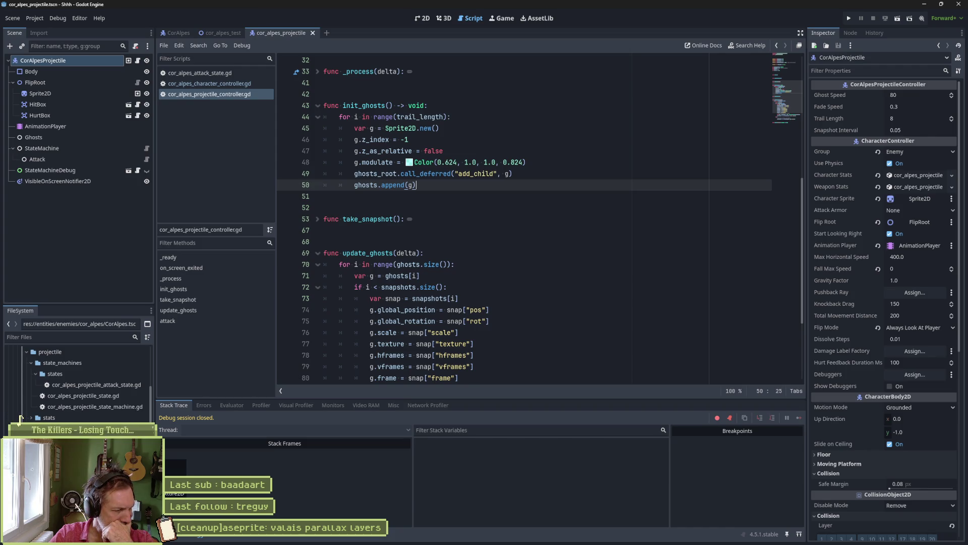
click(17, 415)
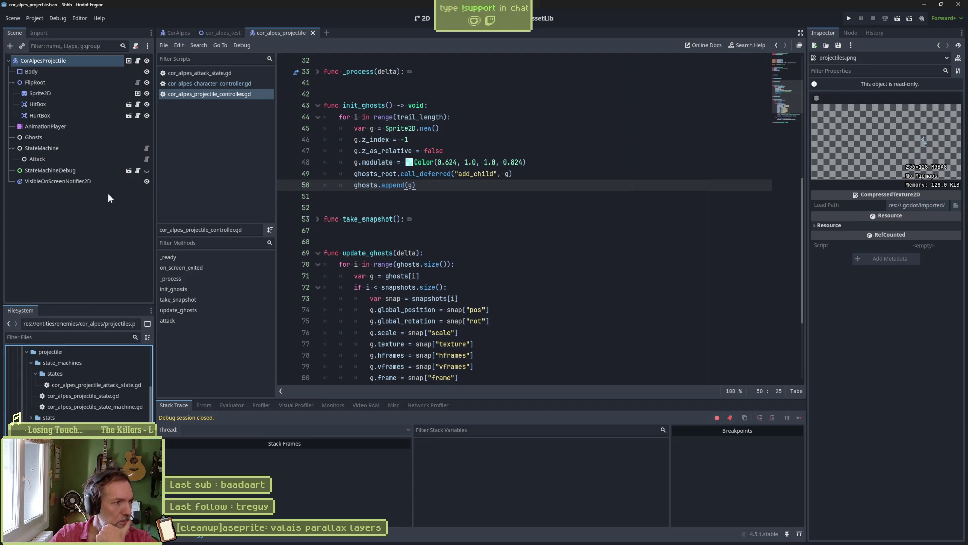
click(68, 91)
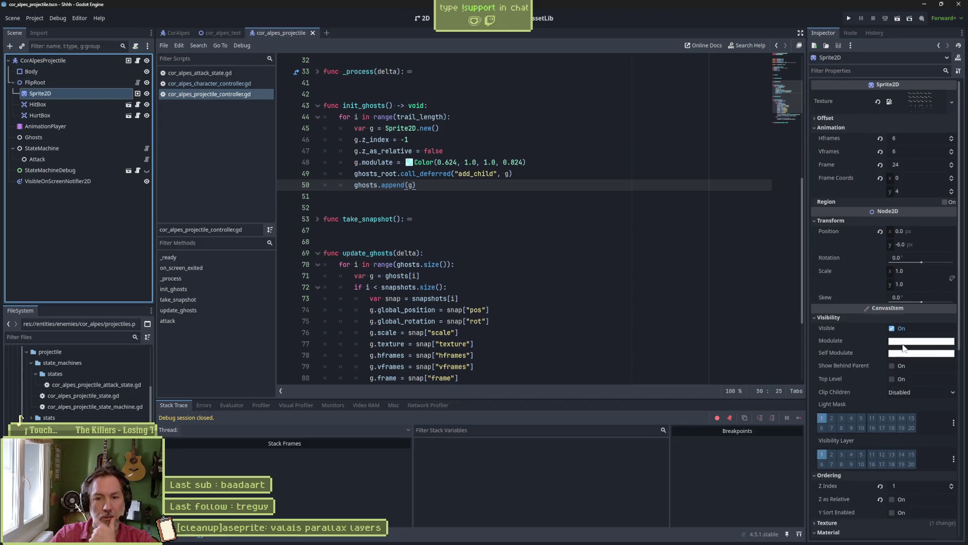
Collapse the FileSystem folders, reimport the Sprite2D's Aseprite source, and view it on the 2D canvas.
scroll(884, 451, down, 5)
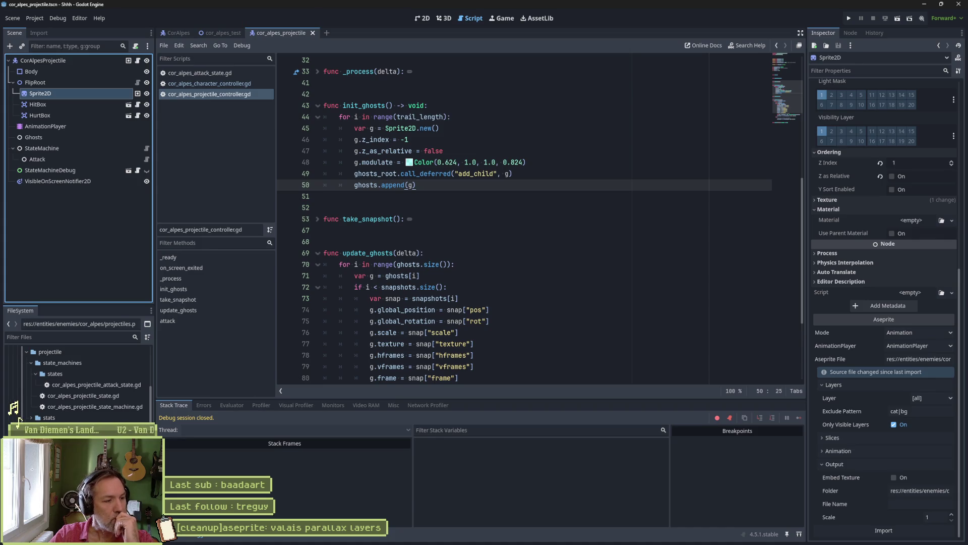
click(37, 372)
click(30, 362)
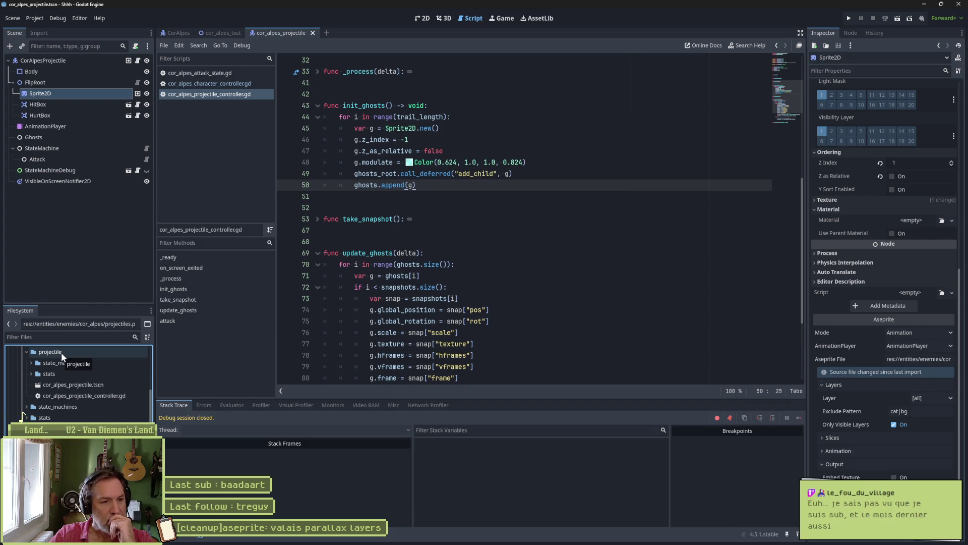
click(28, 351)
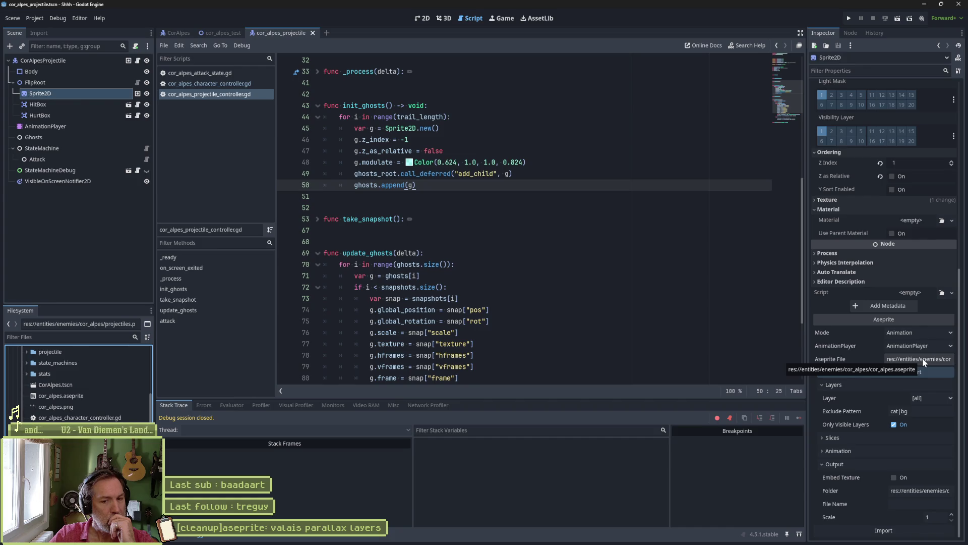
click(884, 528)
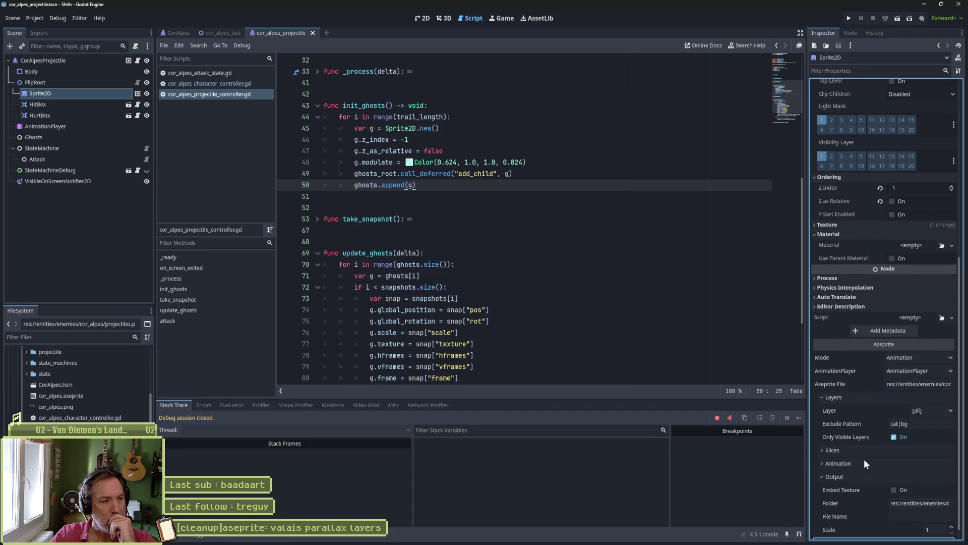
click(418, 19)
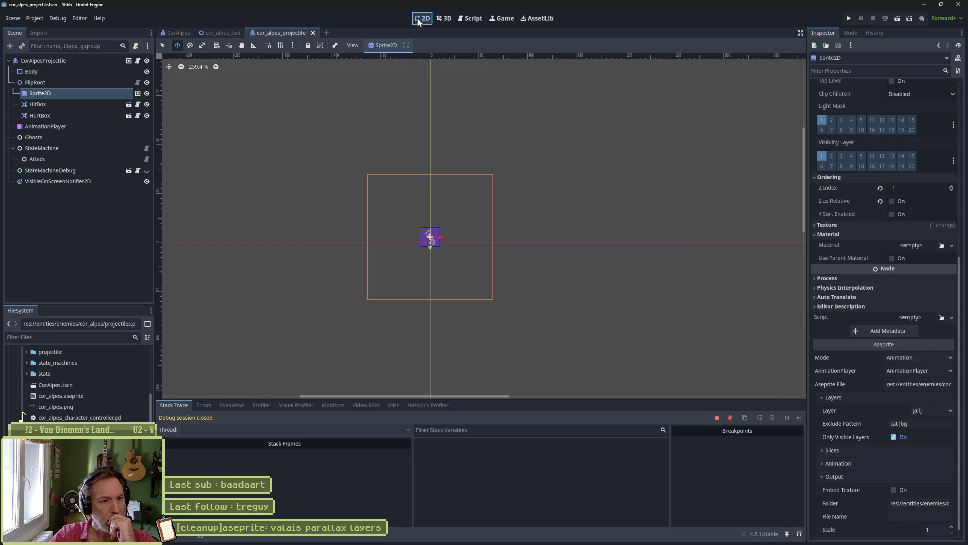
scroll(413, 252, up, 3)
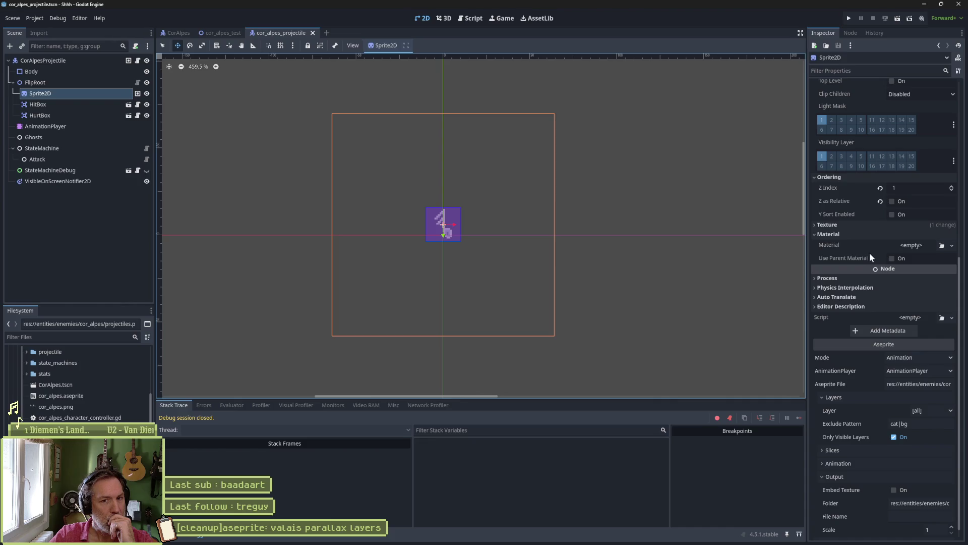
scroll(876, 283, up, 5)
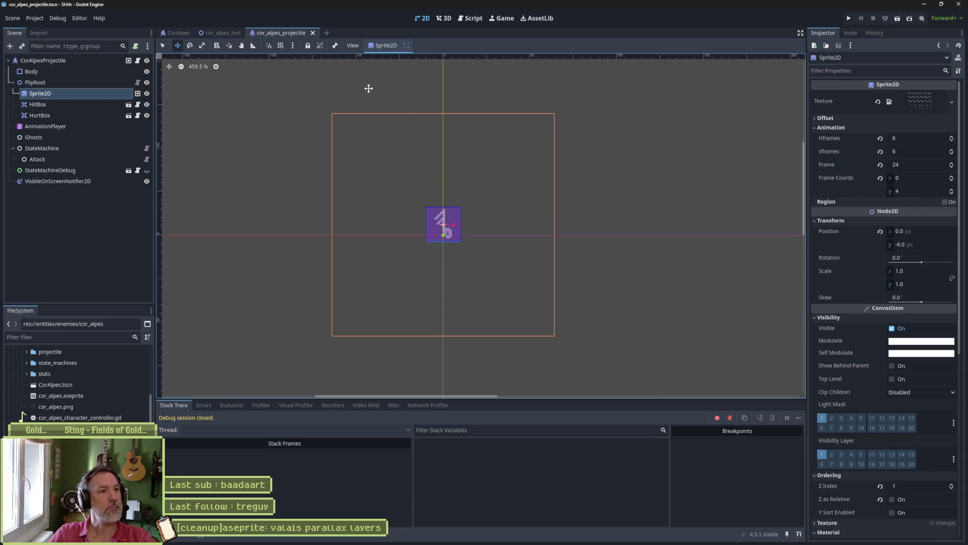
click(224, 35)
key(F6)
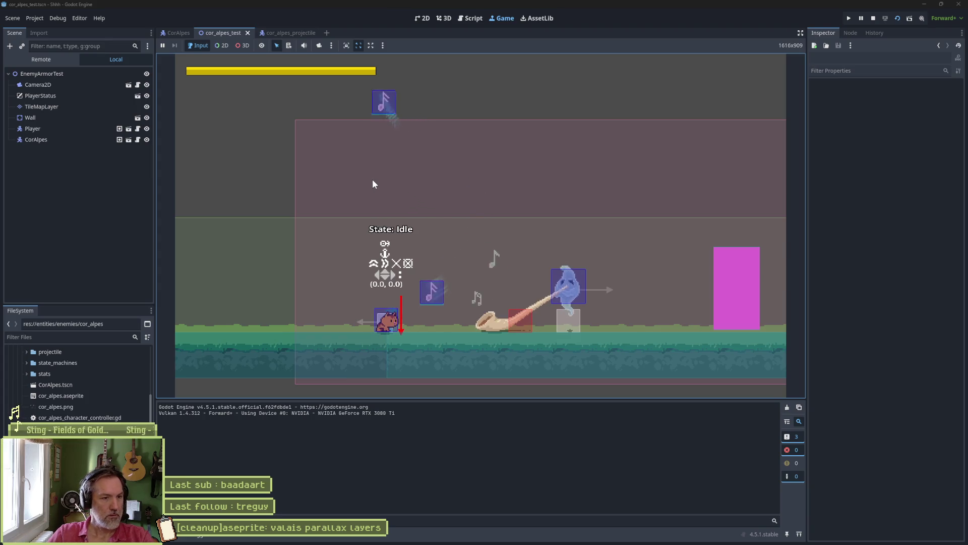
key(Right)
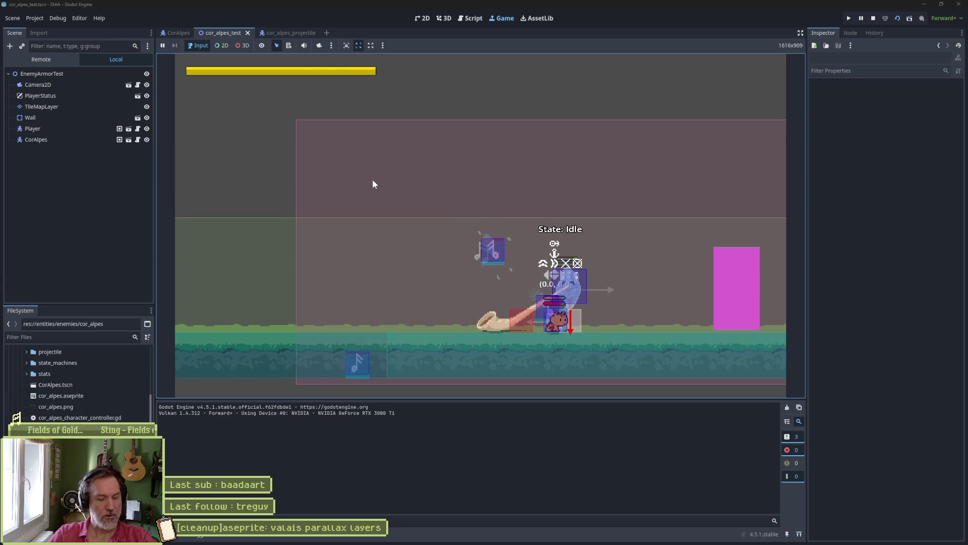
key(F8)
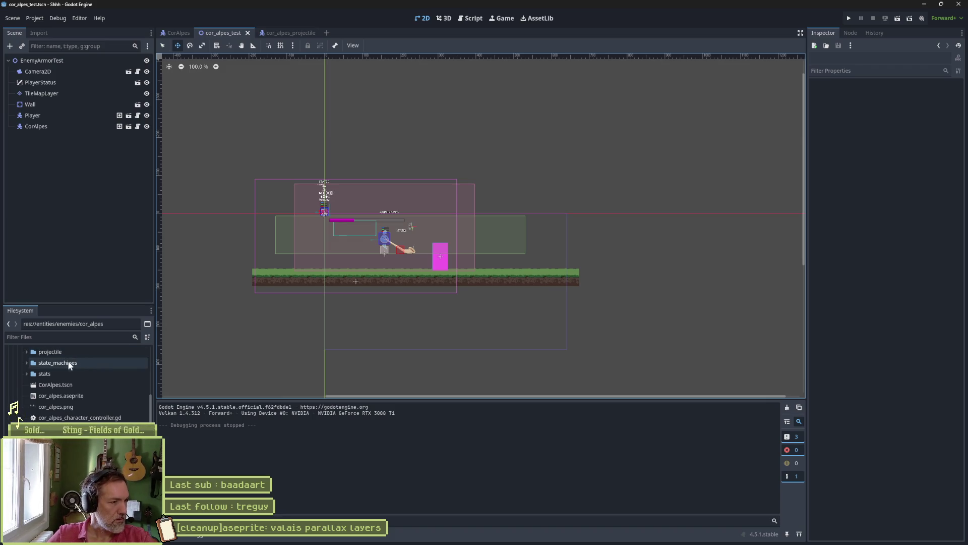
scroll(79, 398, up, 2)
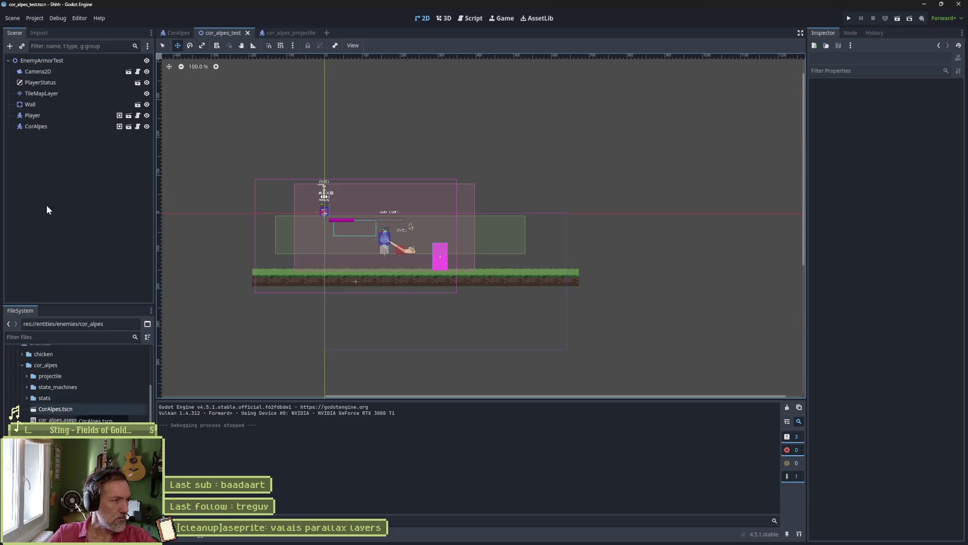
click(282, 32)
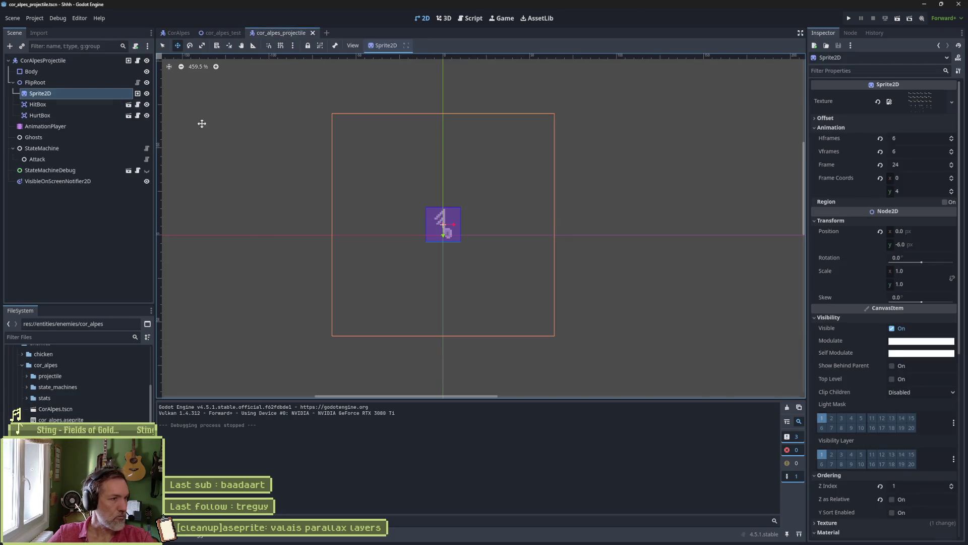
Scroll down to the Aseprite import settings, then bring up the Shhh project's Asana board.
scroll(878, 434, down, 4)
scroll(887, 474, down, 5)
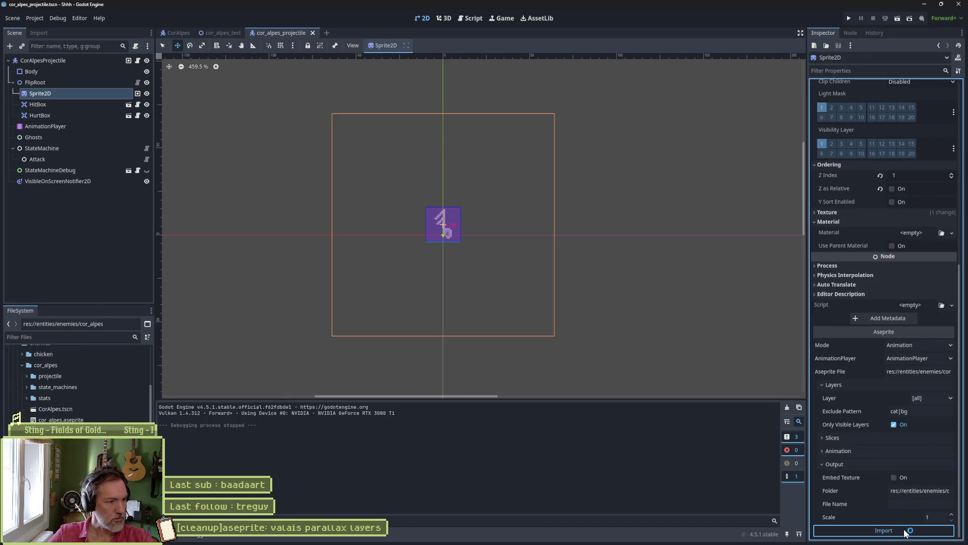
scroll(903, 528, down, 2)
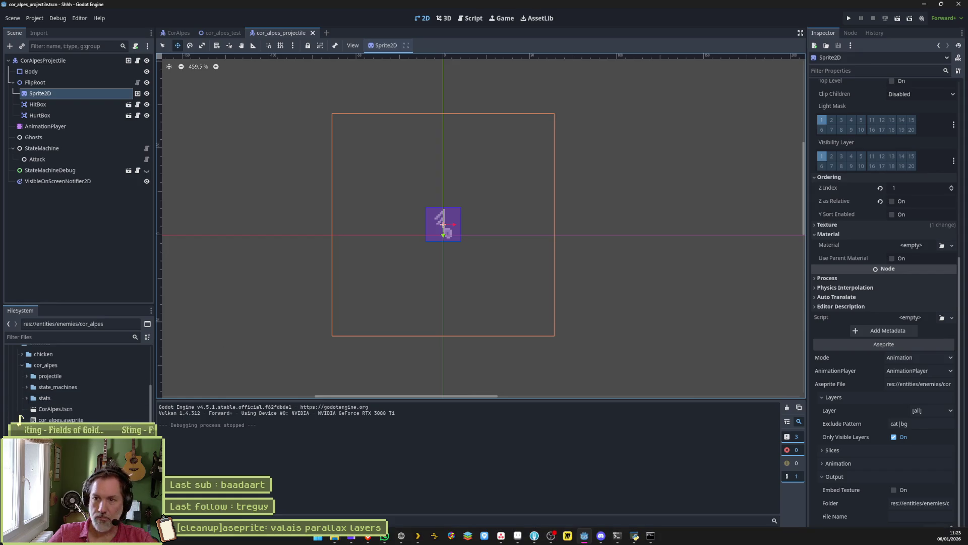
mouse_move(566, 537)
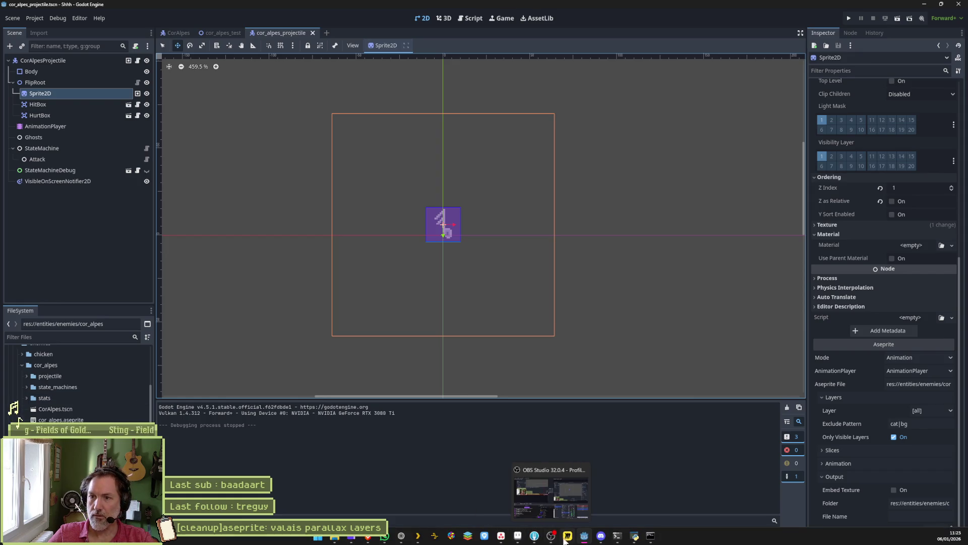
click(501, 536)
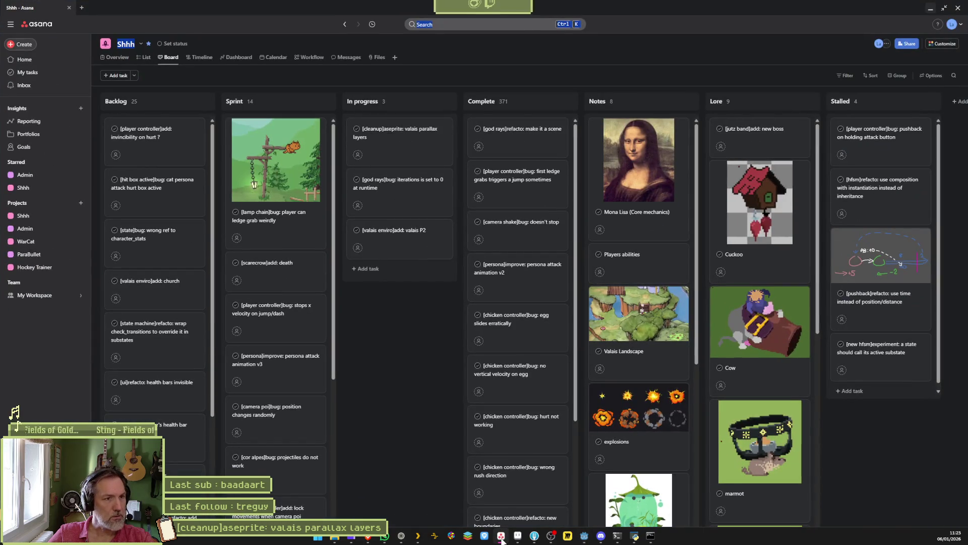